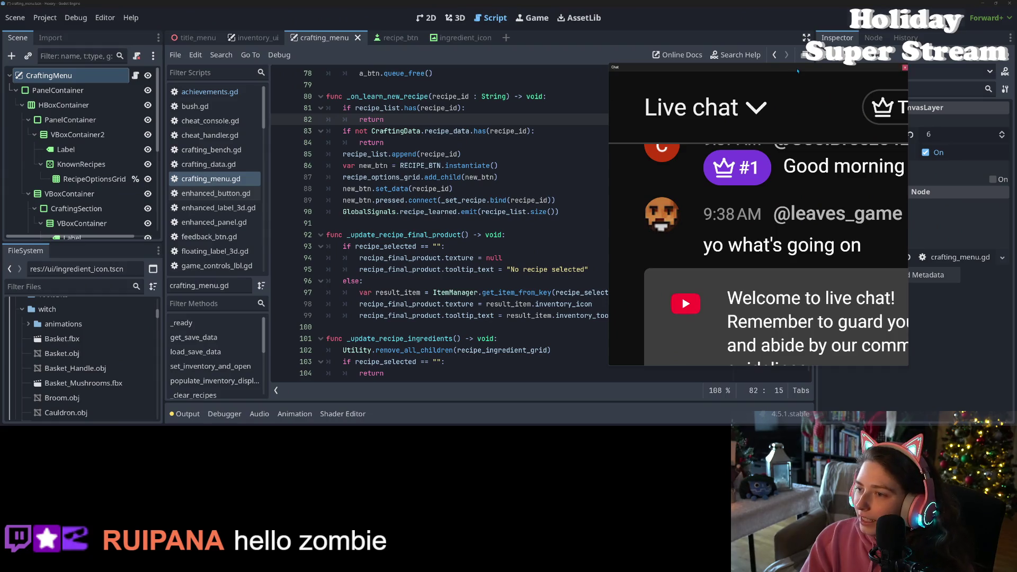
Move the live chat popup up and left, widening and lengthening it to show the full welcome message
left_click_drag(797, 68, 590, 27)
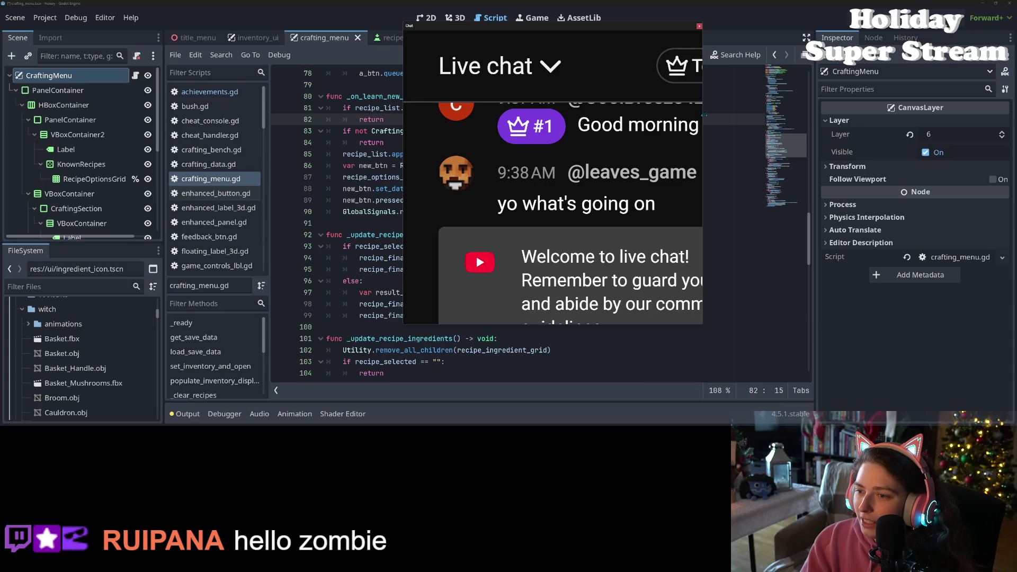
left_click_drag(703, 114, 962, 114)
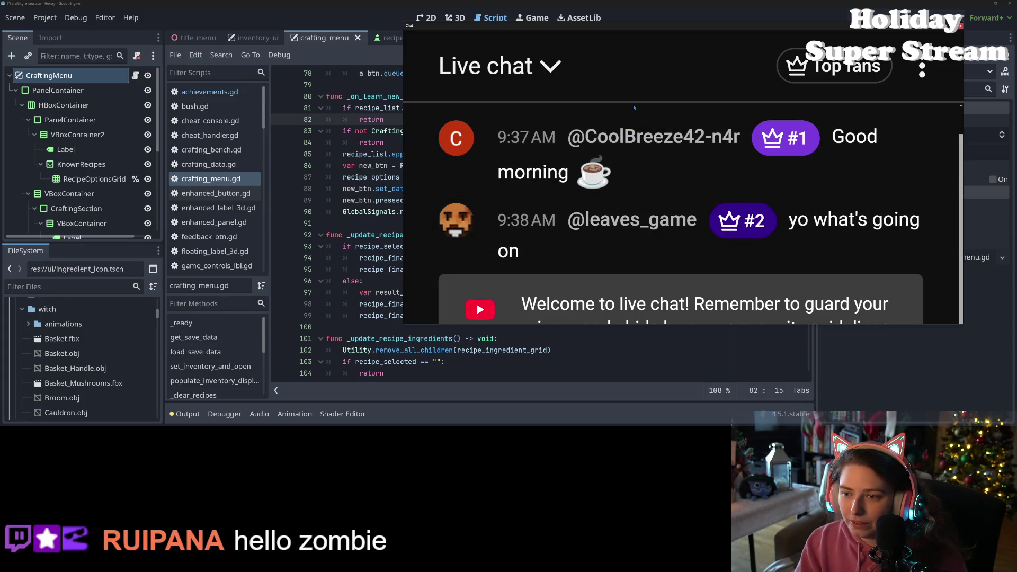
left_click_drag(955, 324, 959, 416)
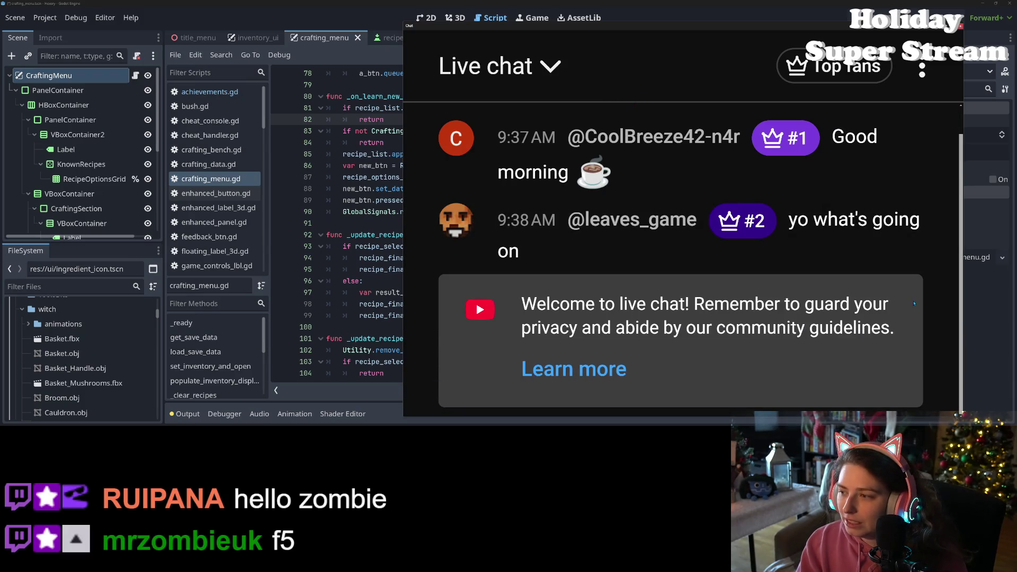
mouse_move(889, 29)
left_mouse_down()
mouse_move(900, 30)
mouse_move(869, 31)
left_mouse_up()
left_click(900, 74)
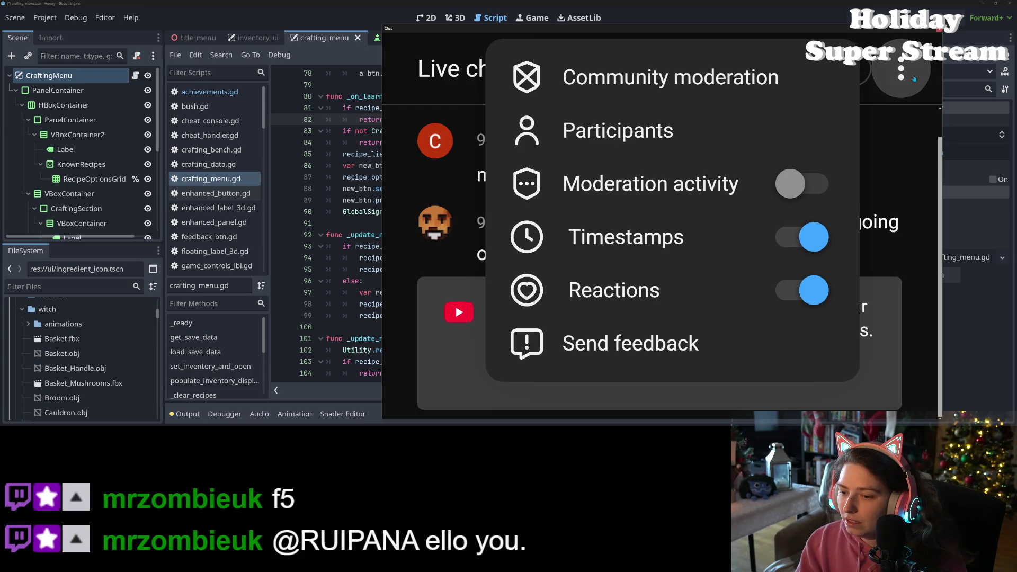
left_click(448, 45)
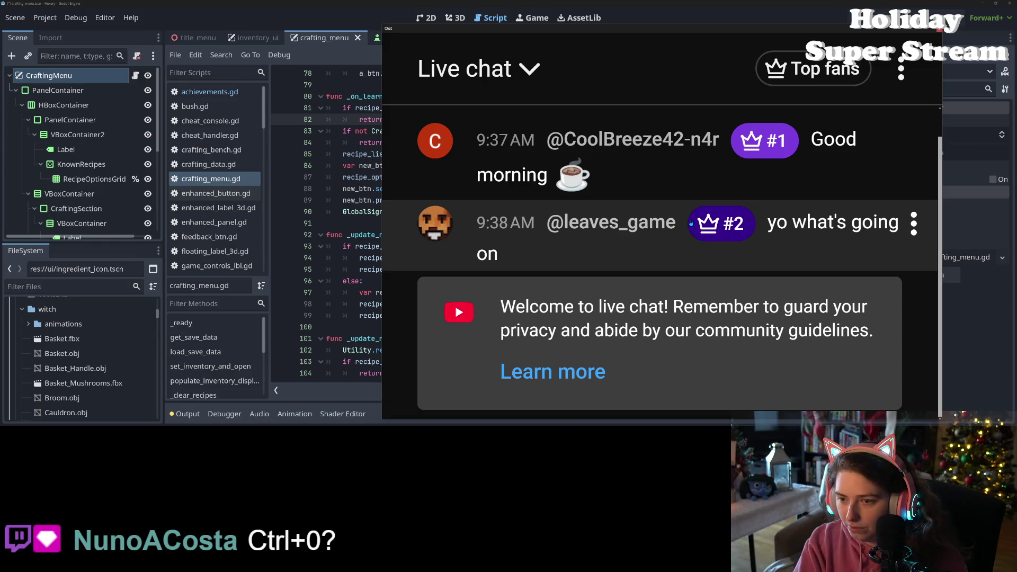
Reset the chat zoom, narrow the popup to the right edge, enlarge its text, then close it
key("ctrl+0")
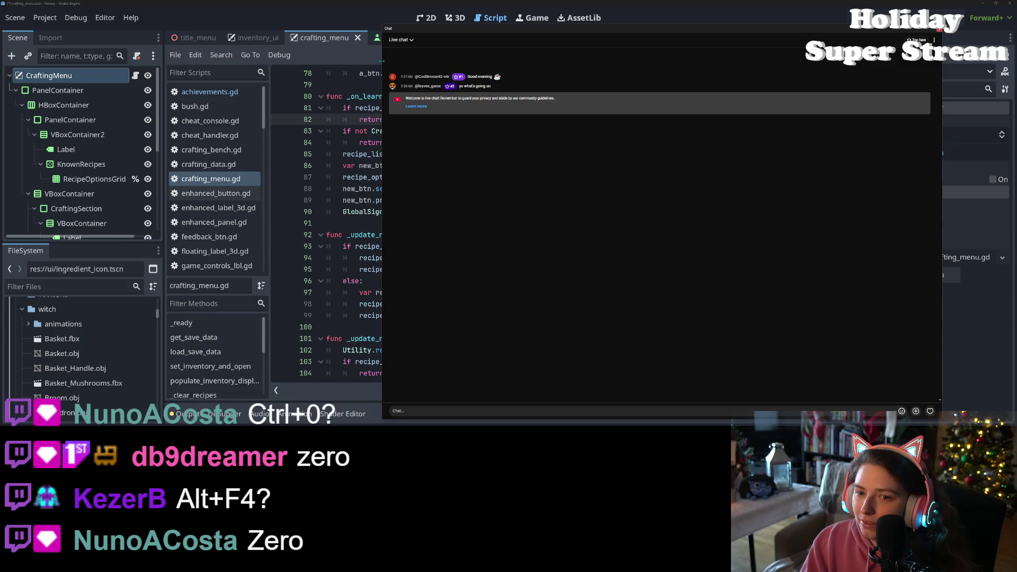
left_click_drag(381, 59, 772, 59)
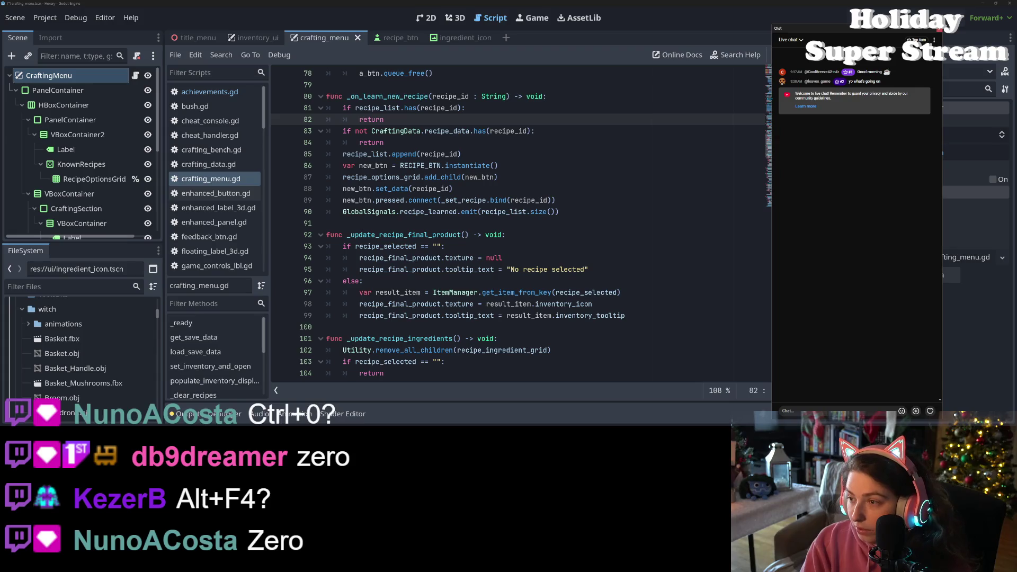
key("ctrl+0")
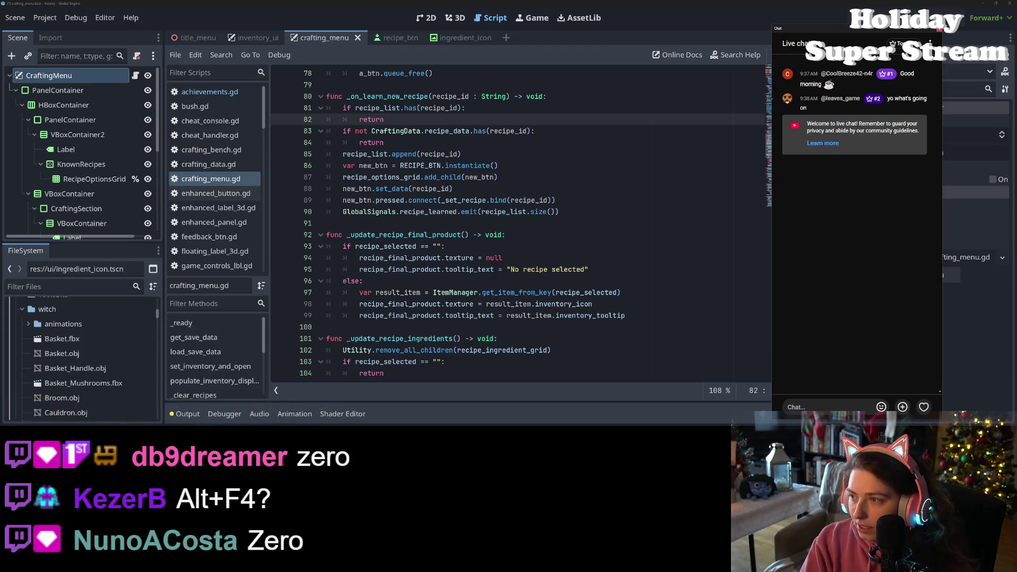
key("ctrl+plus")
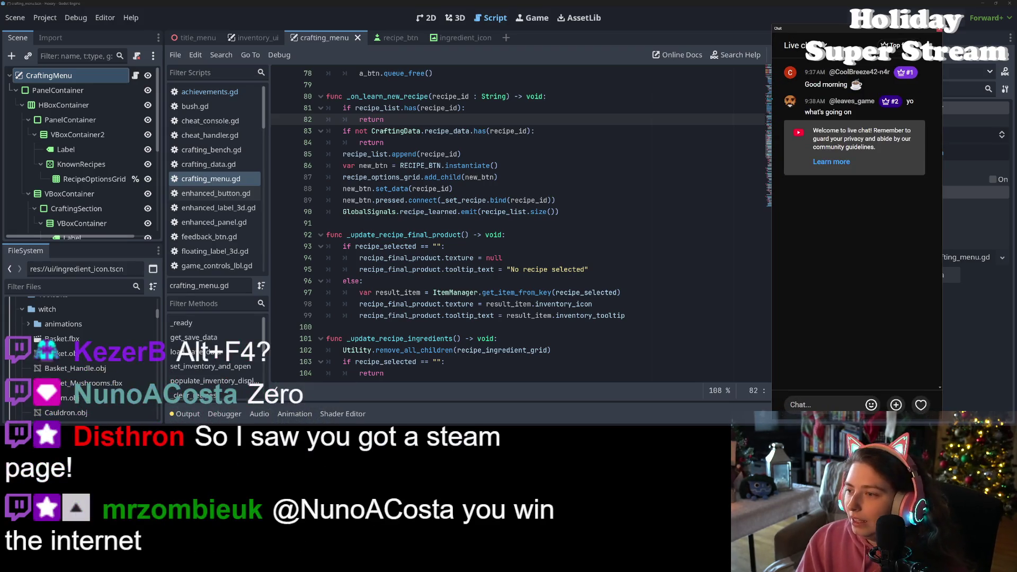
key("alt+F4")
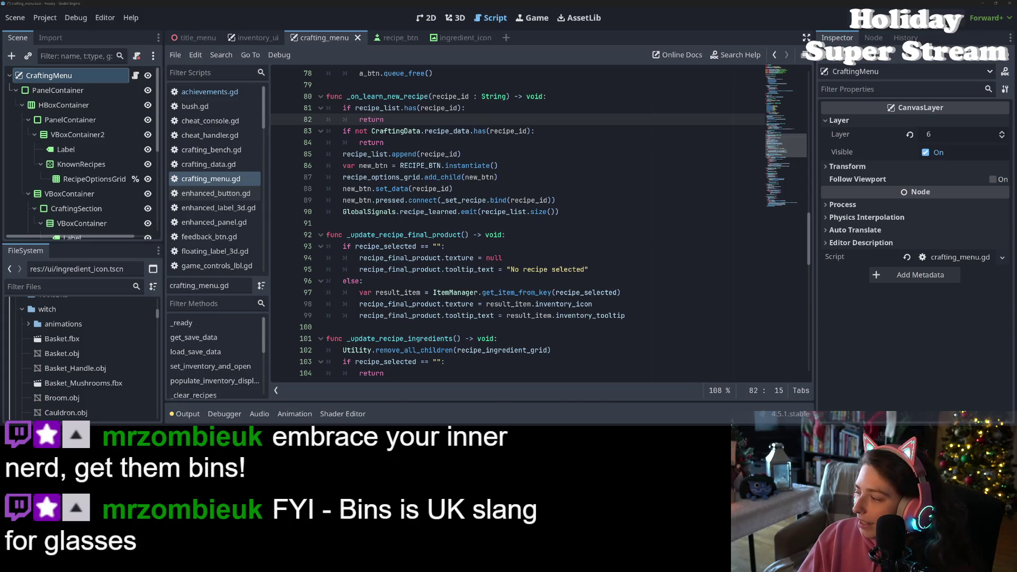
Switch to the Chrome window showing the Hexery Trello board
key("alt+Tab")
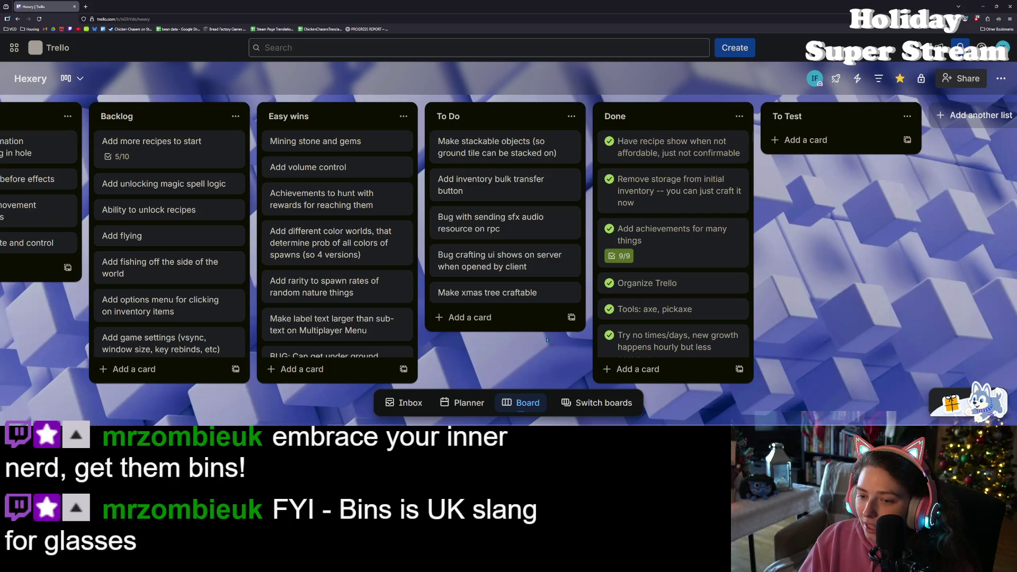
Move the 'Bug crafting ui shows on server when opened by client' card to the top of To Do
left_click_drag(498, 260, 501, 143)
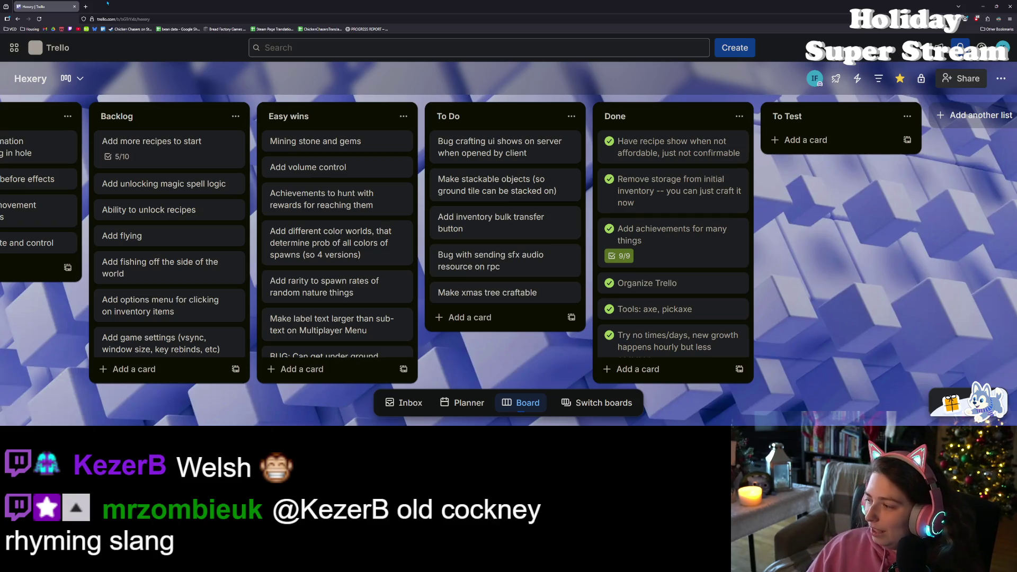
Open a new blank browser tab
left_click(85, 6)
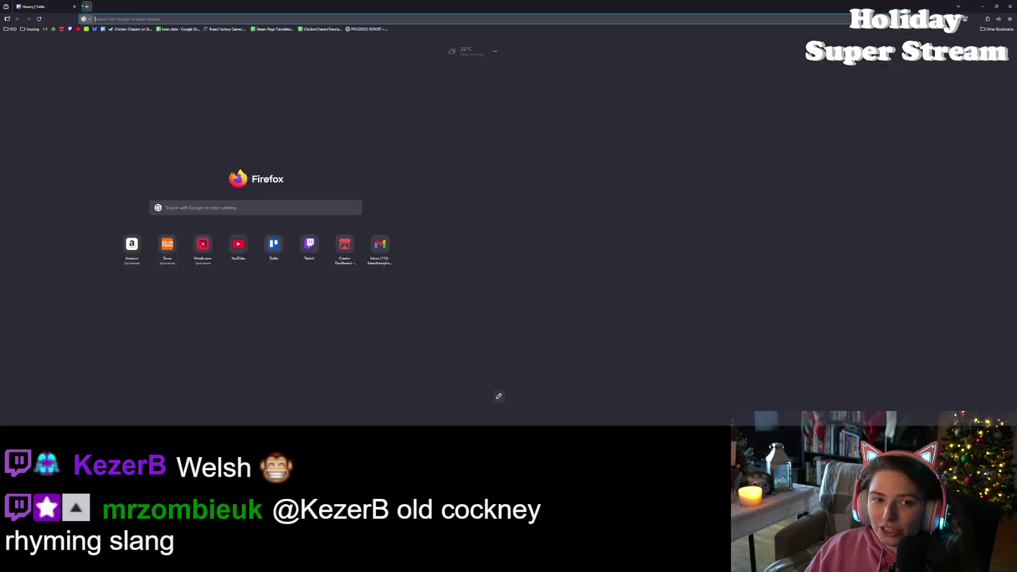
From the Duolingo bookmark, browse the full course list and pick Welsh
left_click(89, 30)
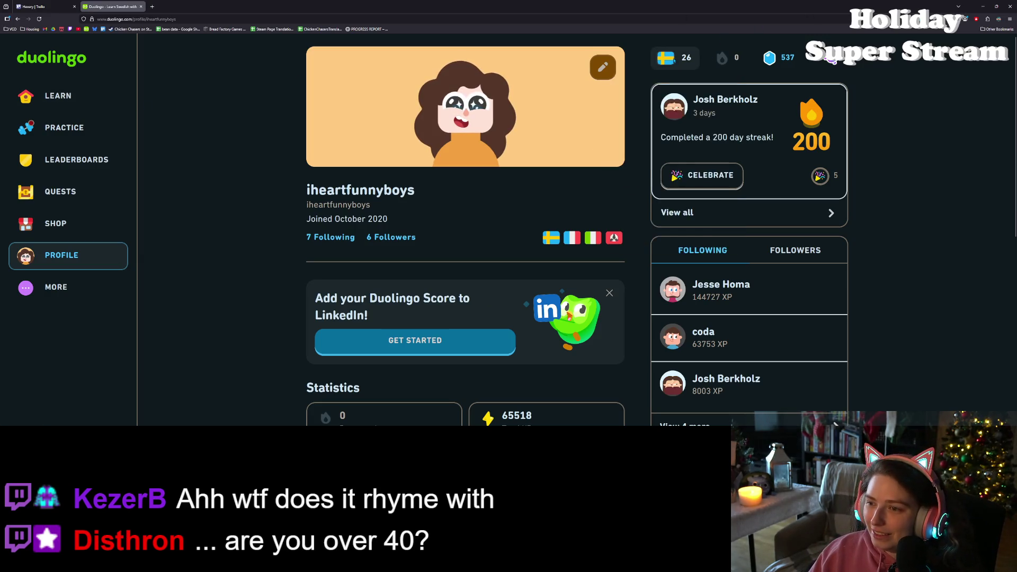
mouse_move(670, 57)
left_click(688, 237)
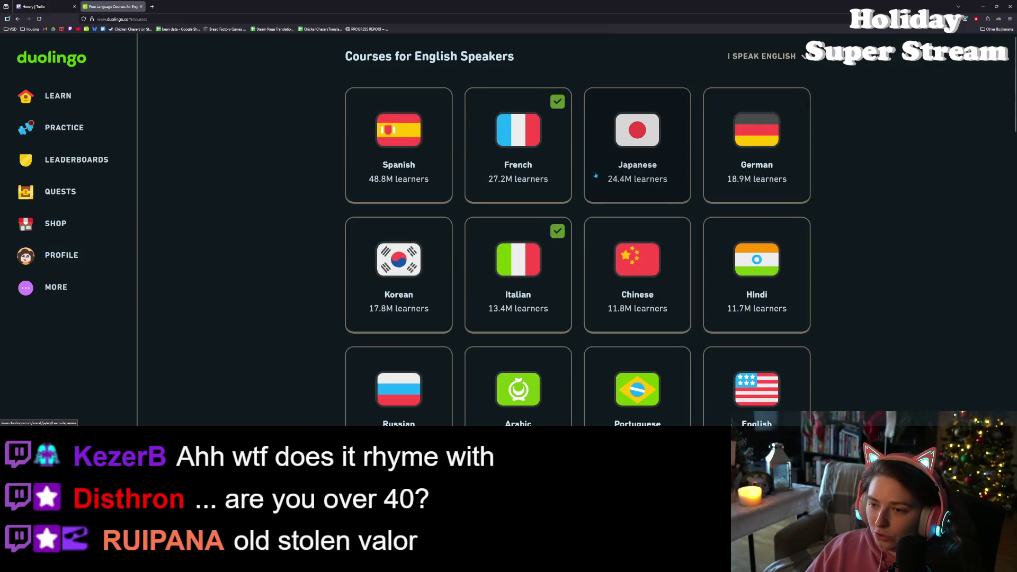
scroll(680, 311, "down", 15)
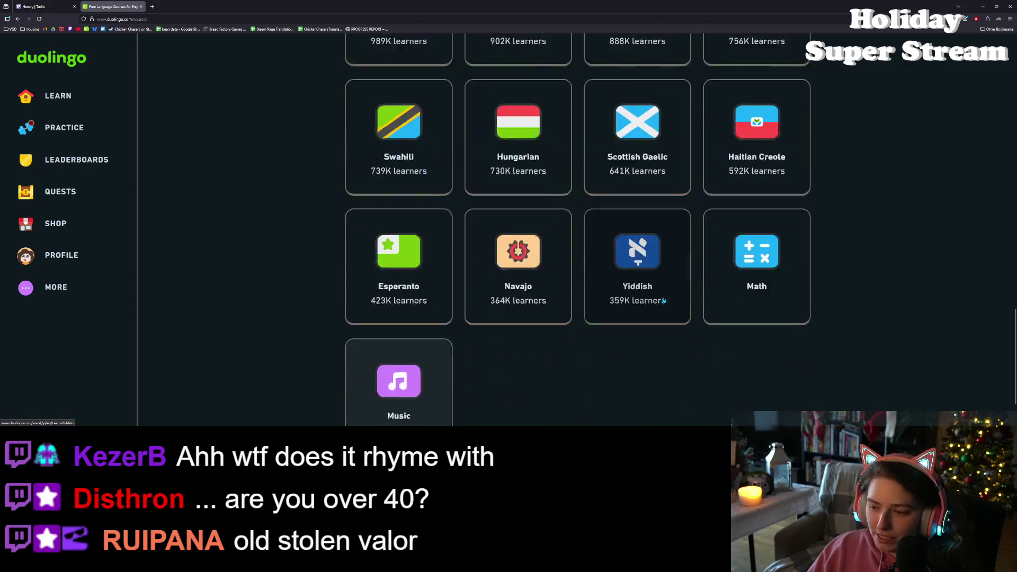
scroll(675, 291, "up", 3)
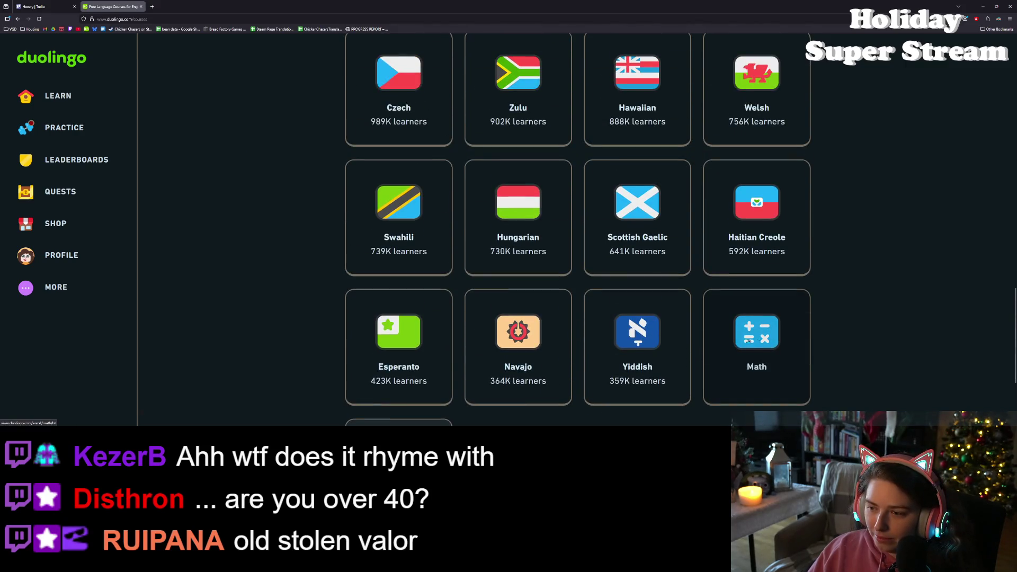
scroll(805, 336, "up", 3)
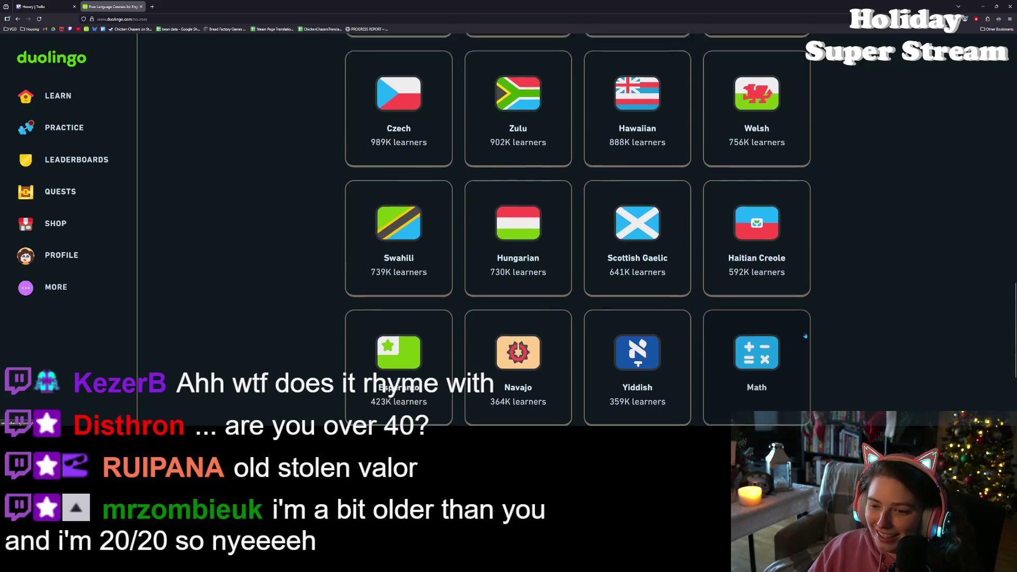
scroll(805, 335, "up", 3)
left_click(729, 349)
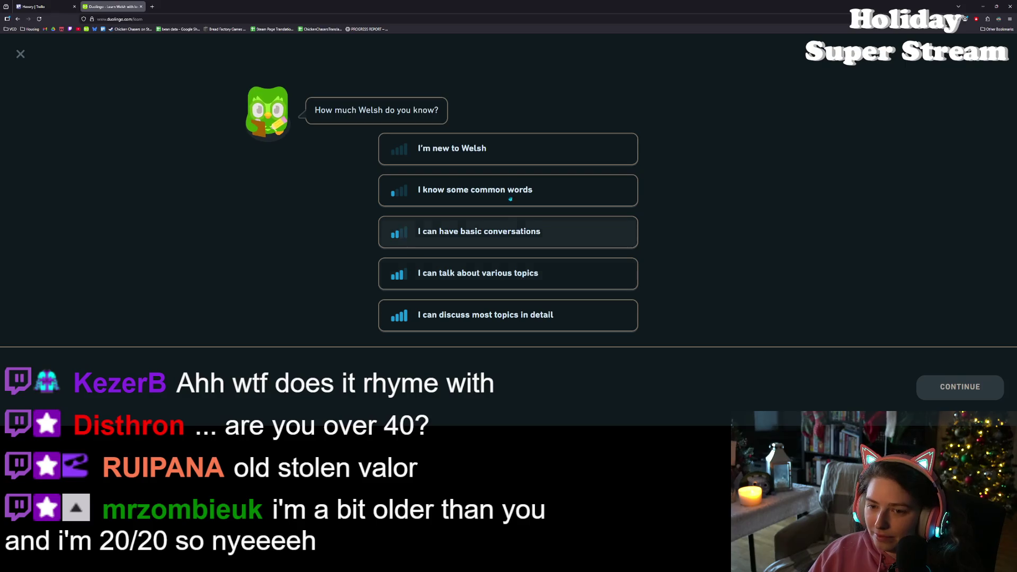
Mark yourself as new to Welsh, choose to start from scratch, and begin the first lesson
left_click(504, 160)
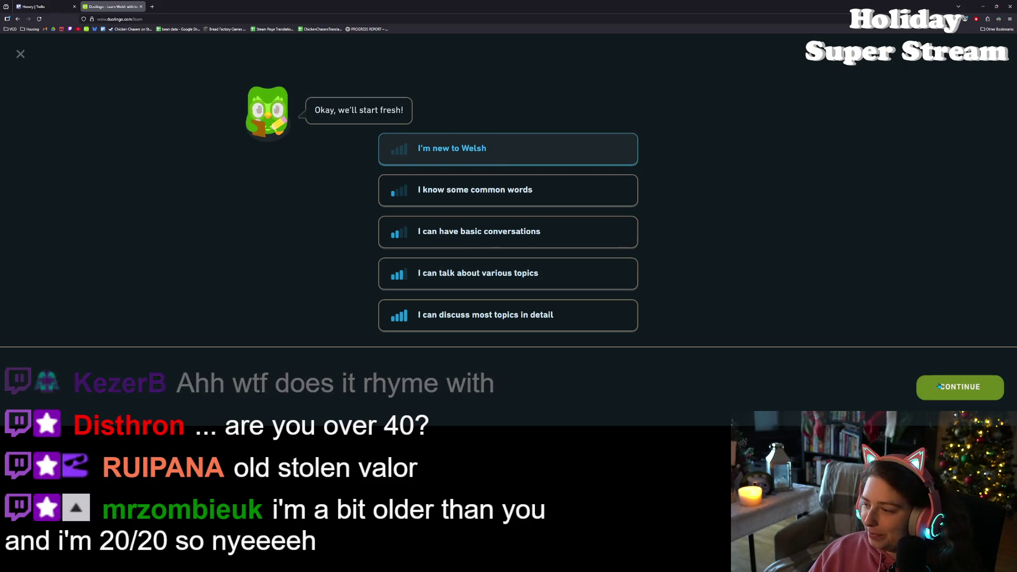
left_click(919, 381)
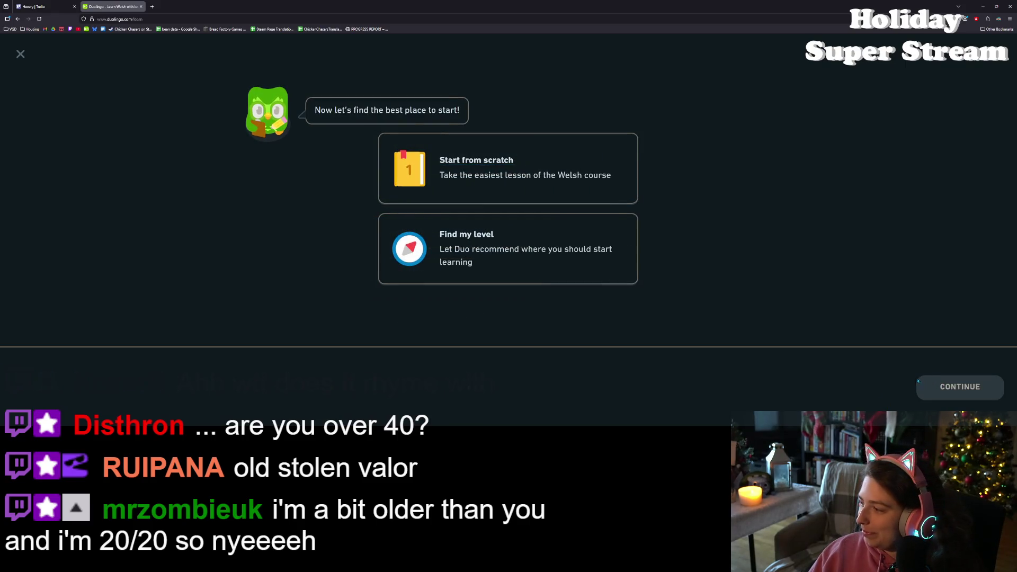
left_click(511, 154)
left_click(947, 389)
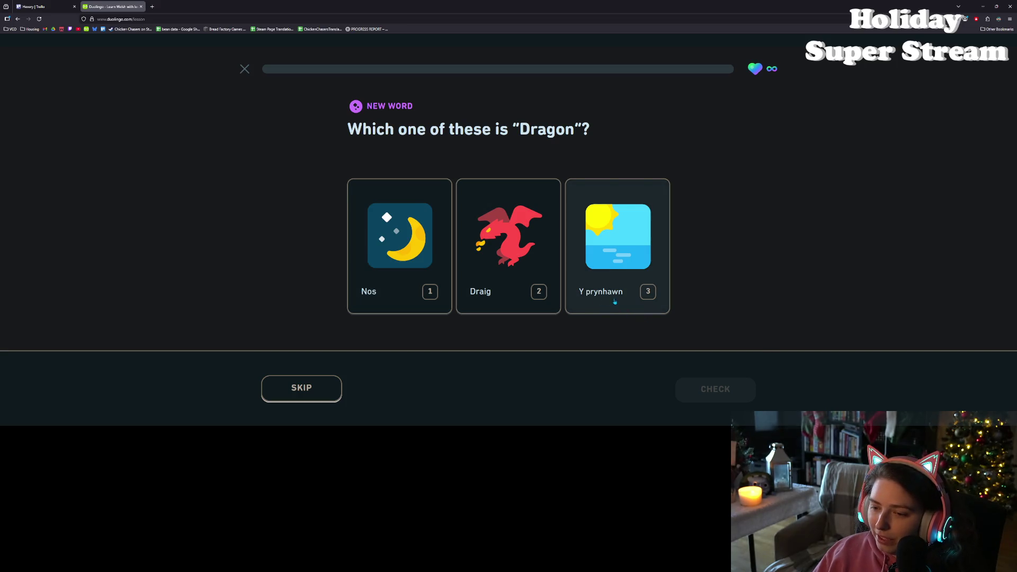
Answer Draig for "Dragon" and translate draig as "dragon", checking both answers
left_click(497, 280)
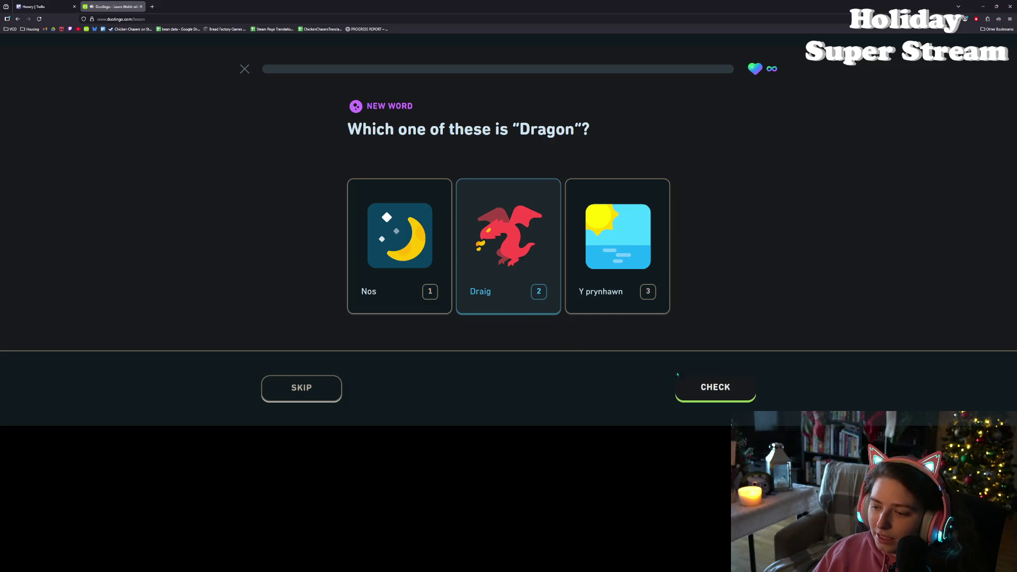
left_click(700, 387)
left_click(701, 389)
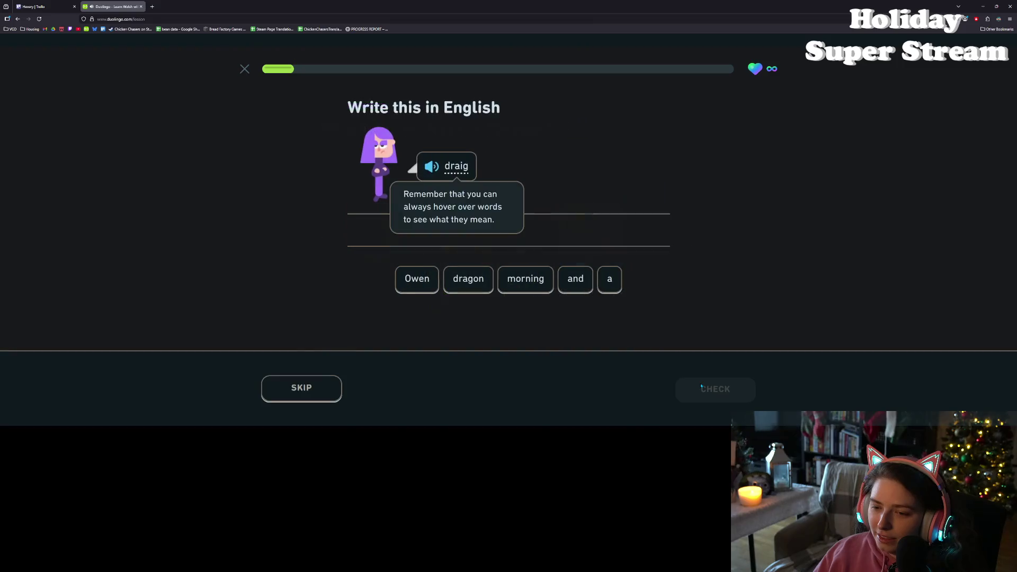
left_click(471, 292)
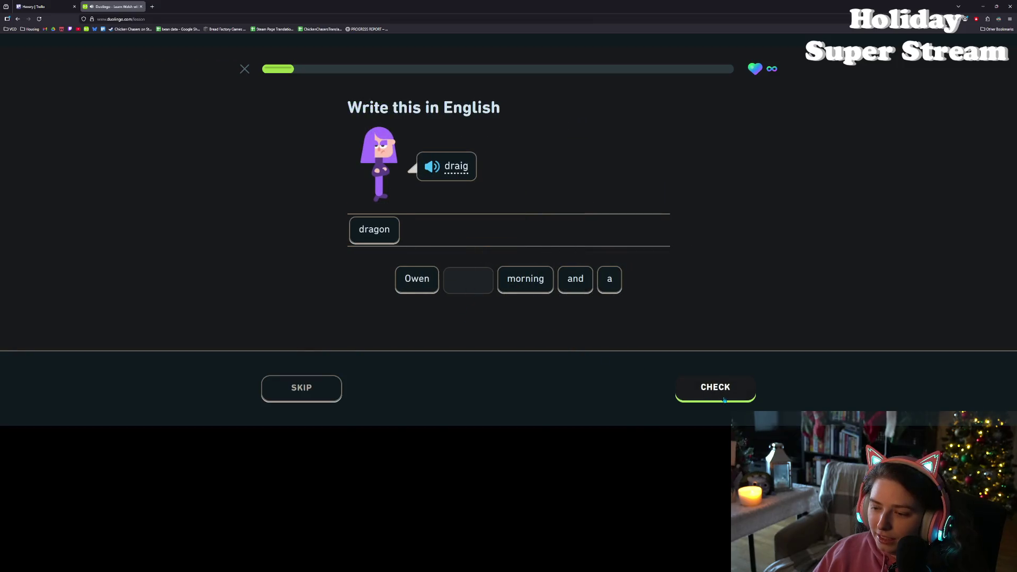
left_click(721, 397)
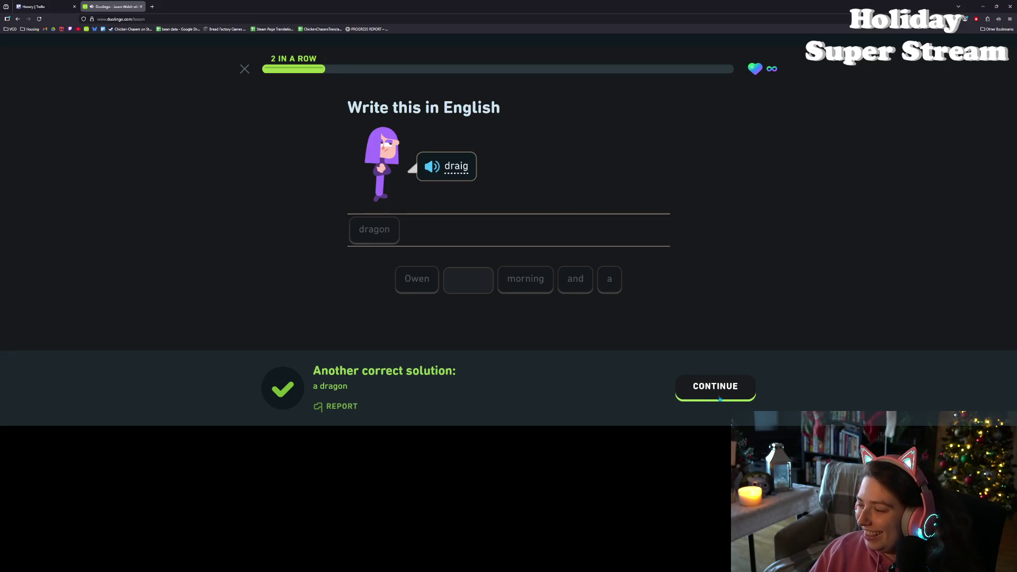
left_click(716, 397)
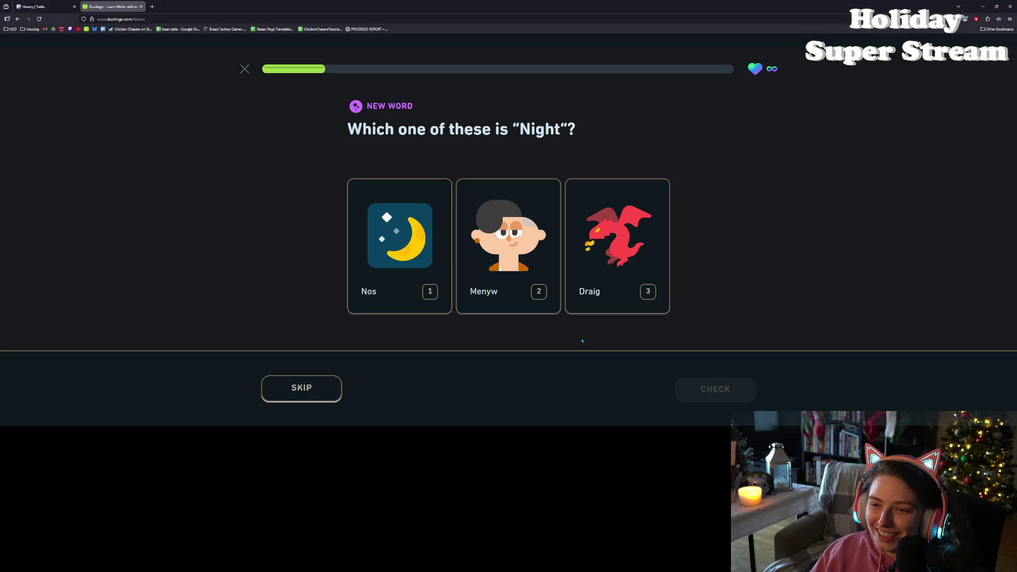
Select Nos as the Welsh word for "Night" and submit it
left_click(407, 261)
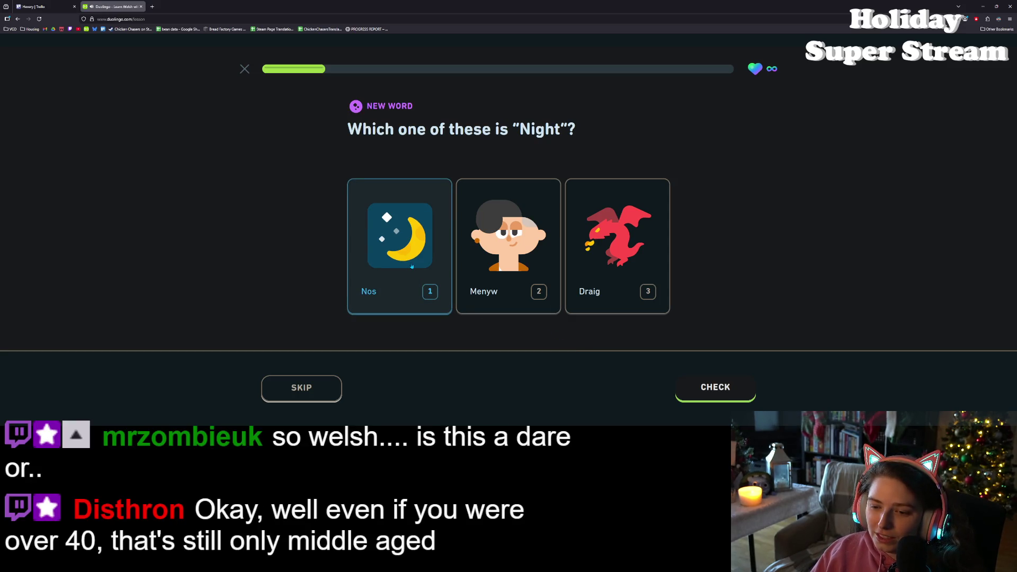
left_click(494, 303)
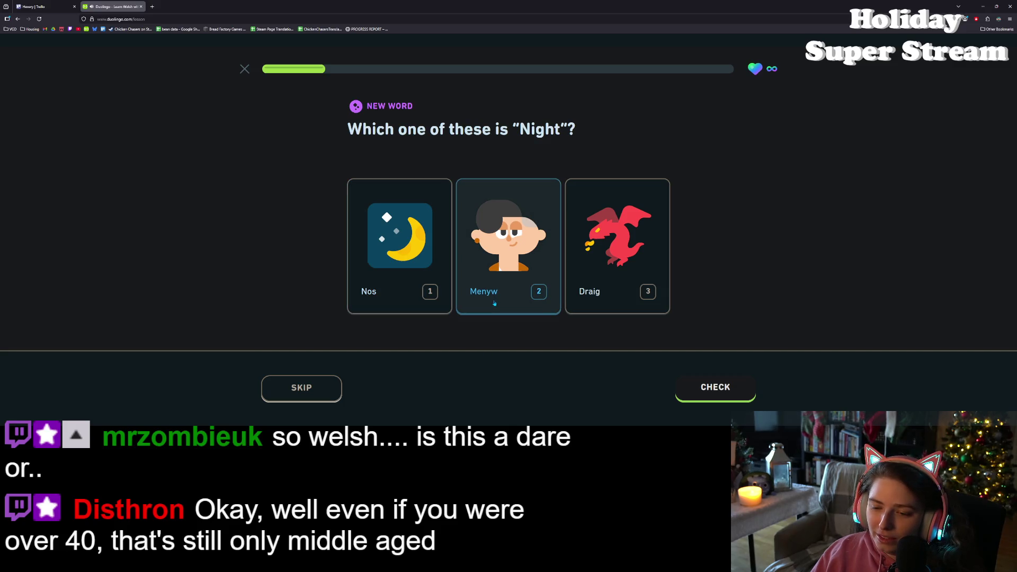
left_click(586, 302)
left_click(416, 288)
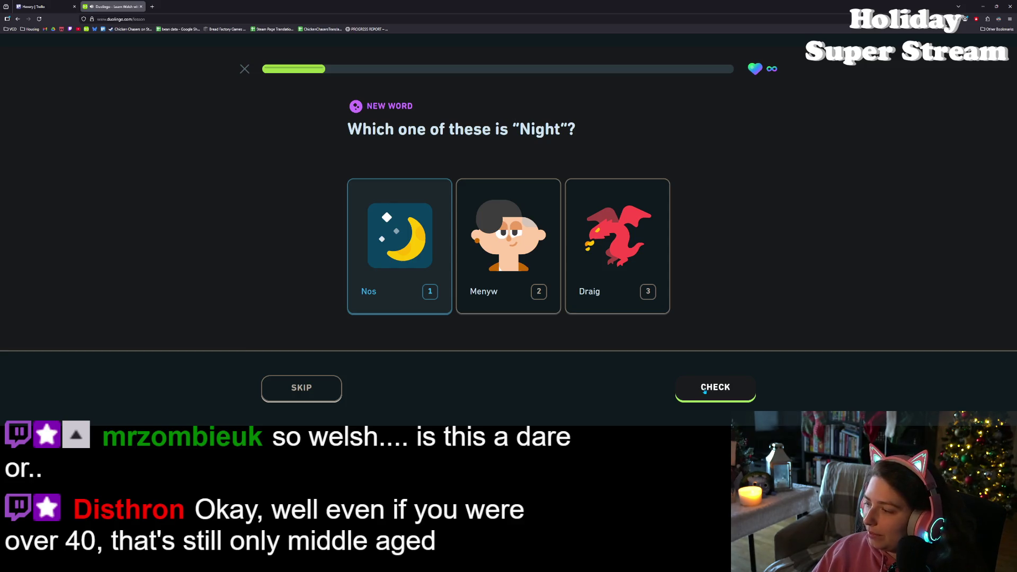
left_click(705, 391)
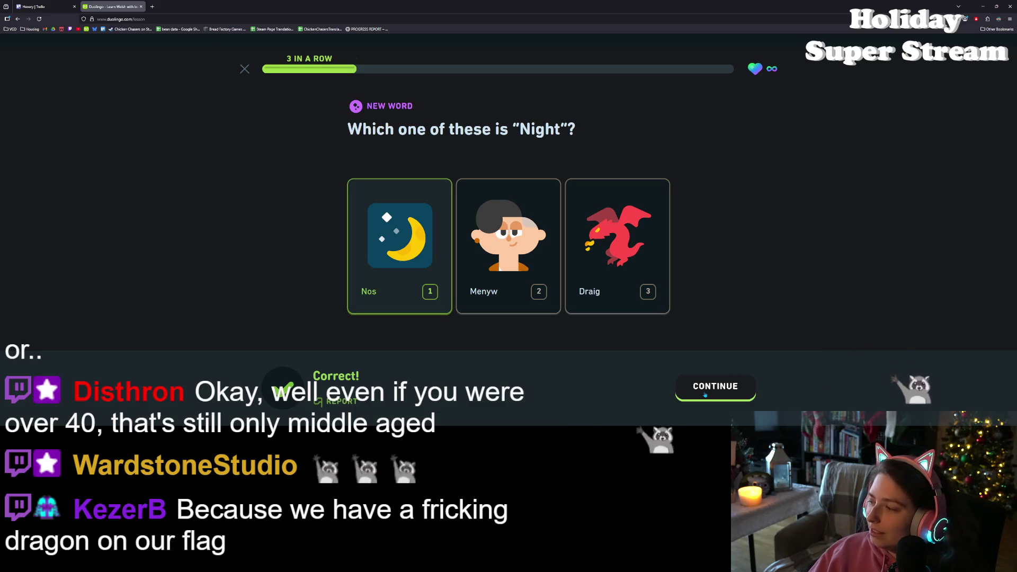
left_click(705, 394)
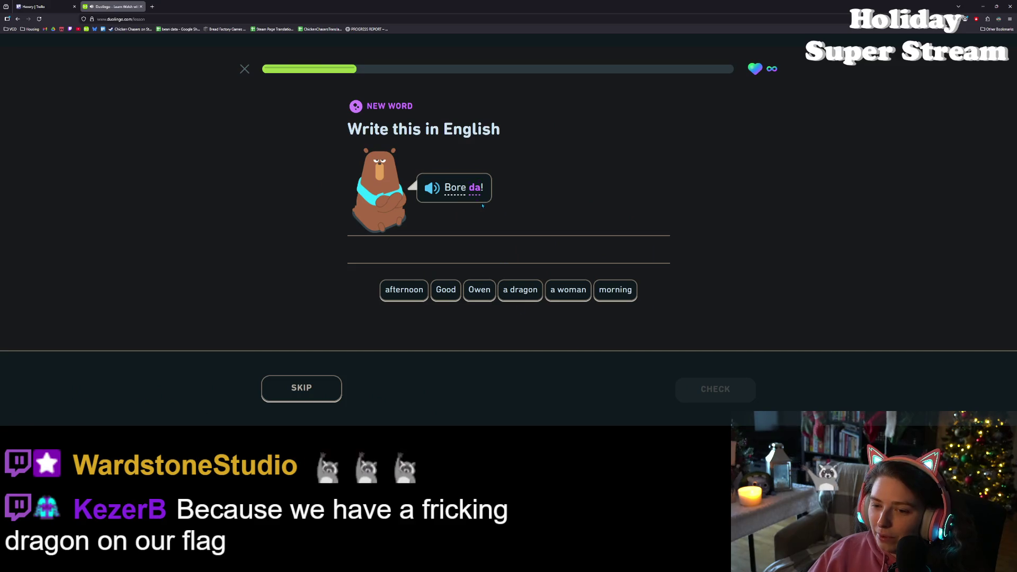
Translate Bore da as "Good morning" and Hwyl, Owen as "Goodbye Owen"
left_click(446, 290)
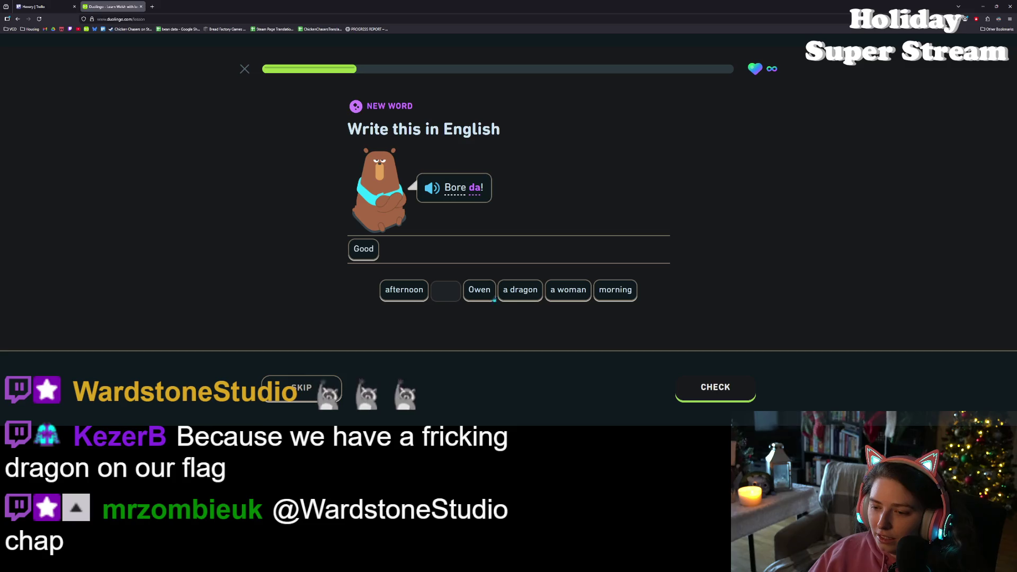
left_click(607, 292)
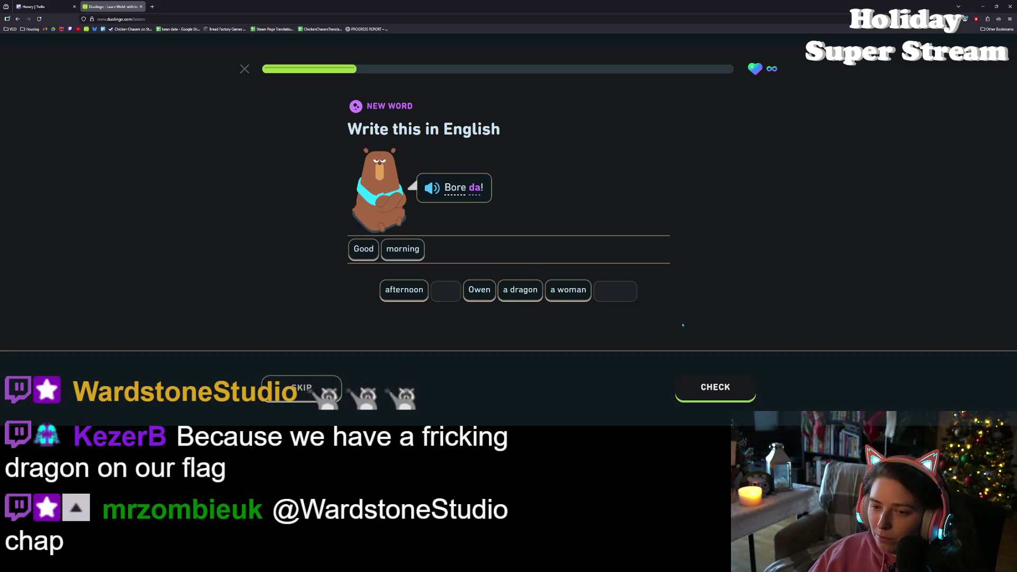
left_click(696, 388)
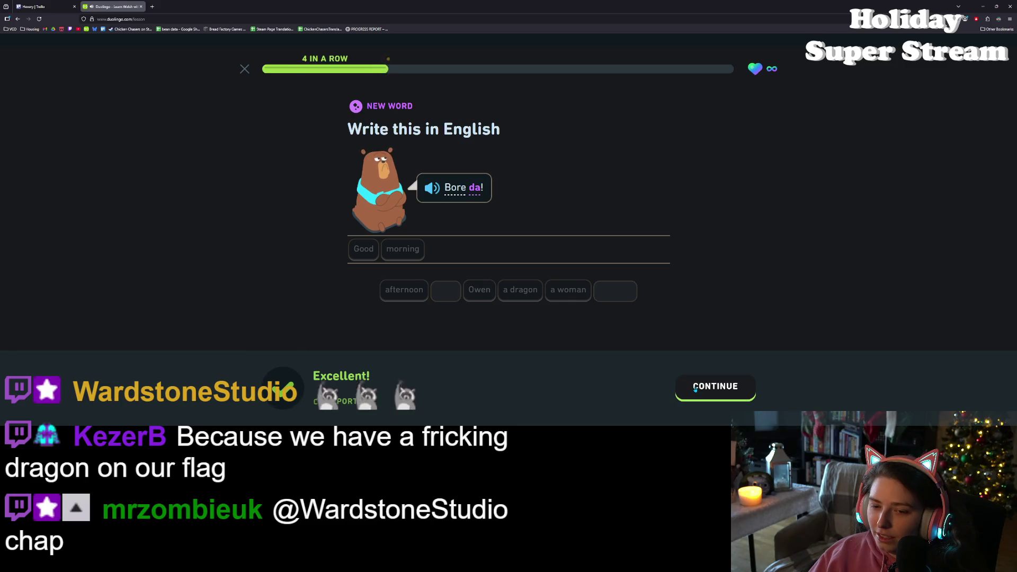
left_click(695, 388)
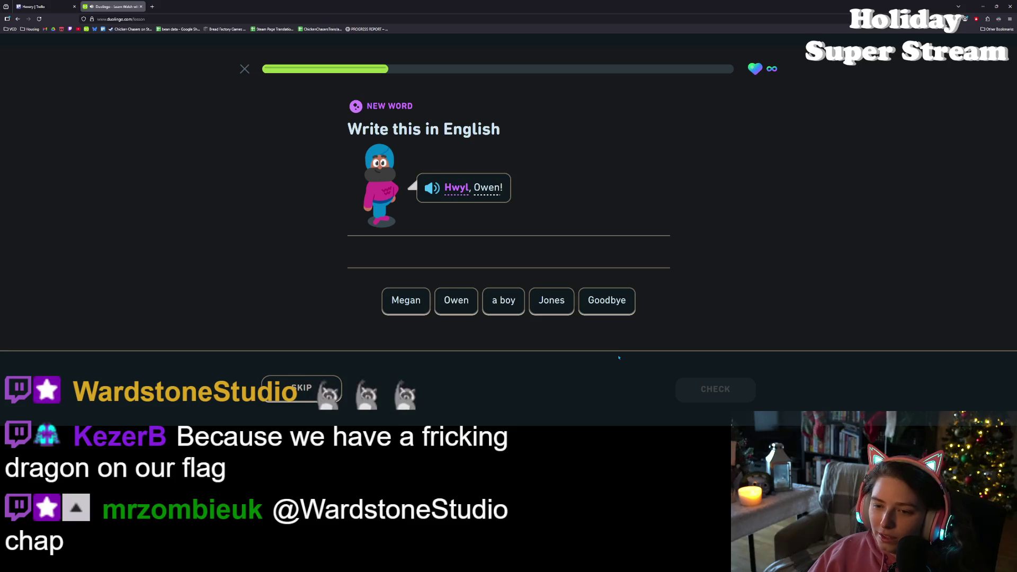
left_click(606, 301)
left_click(455, 312)
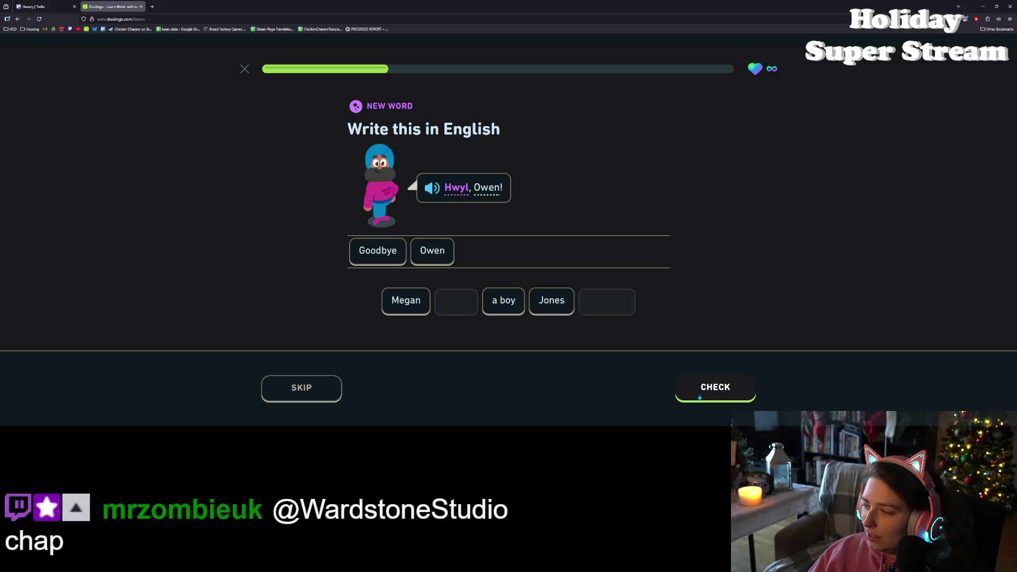
left_click(699, 396)
left_click(699, 396)
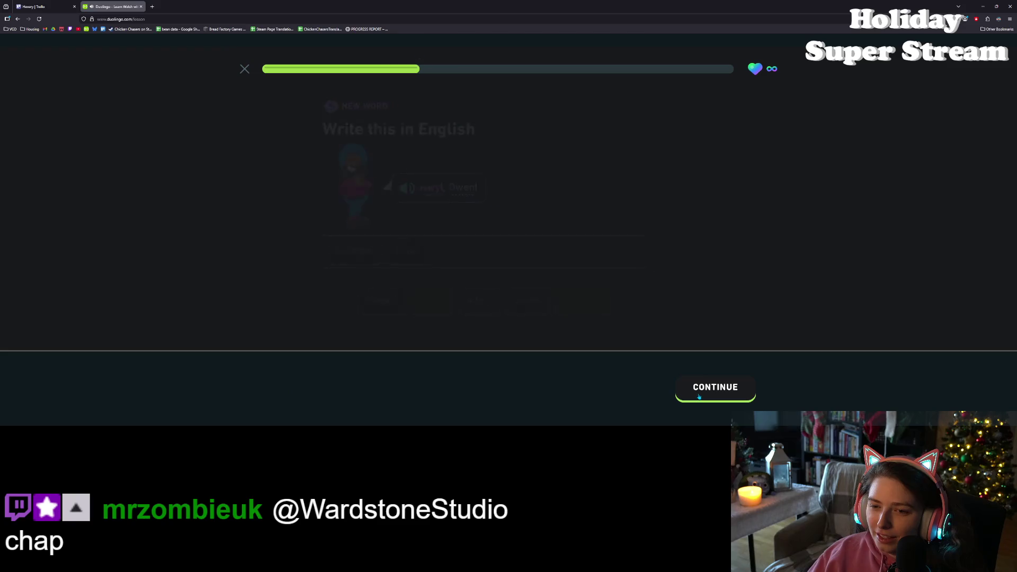
left_click(699, 396)
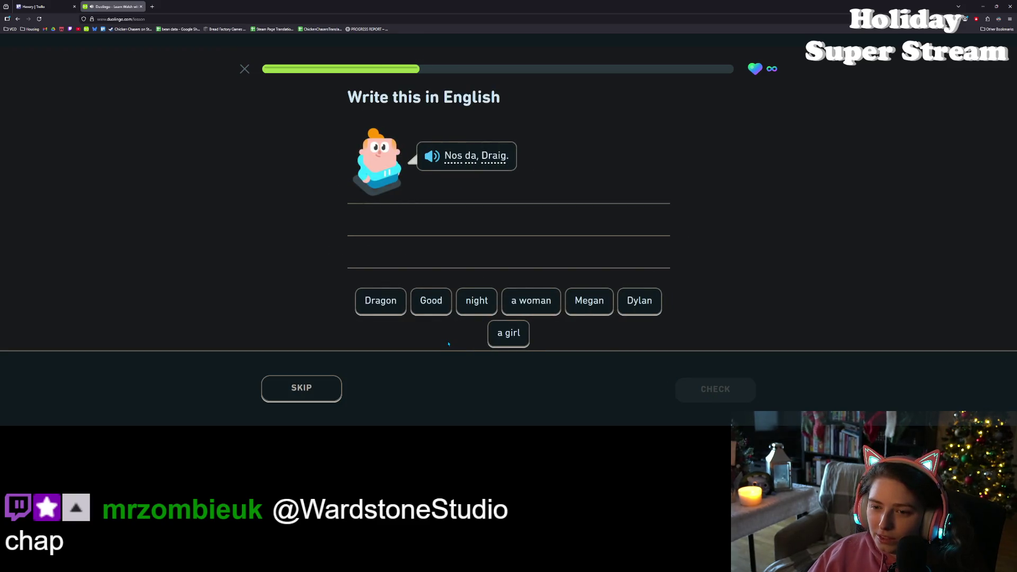
Translate Nos da, Draig as "Good night Dragon" and submit it
left_click(430, 300)
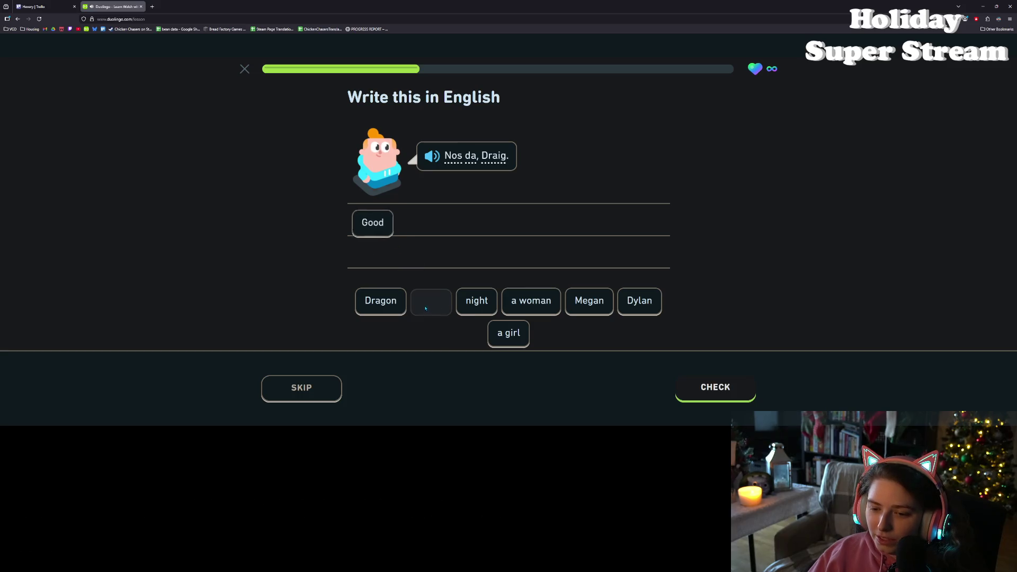
left_click(481, 303)
left_click(473, 155)
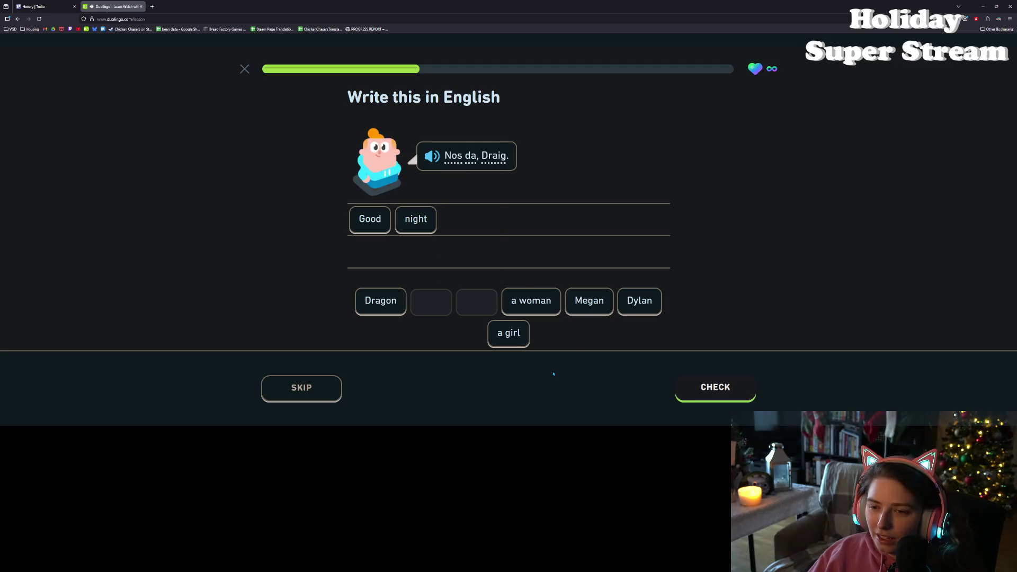
key("1")
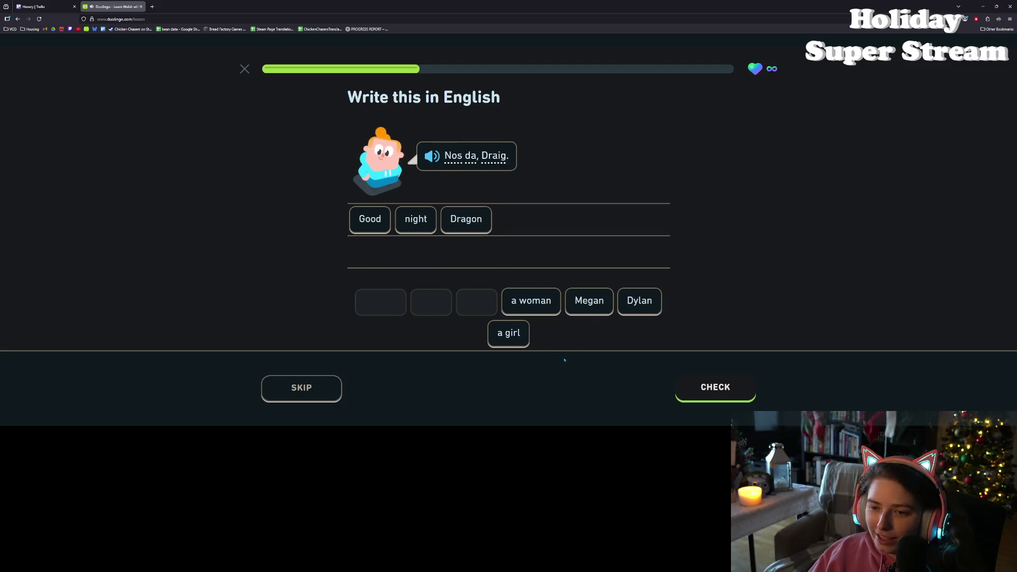
left_click(704, 395)
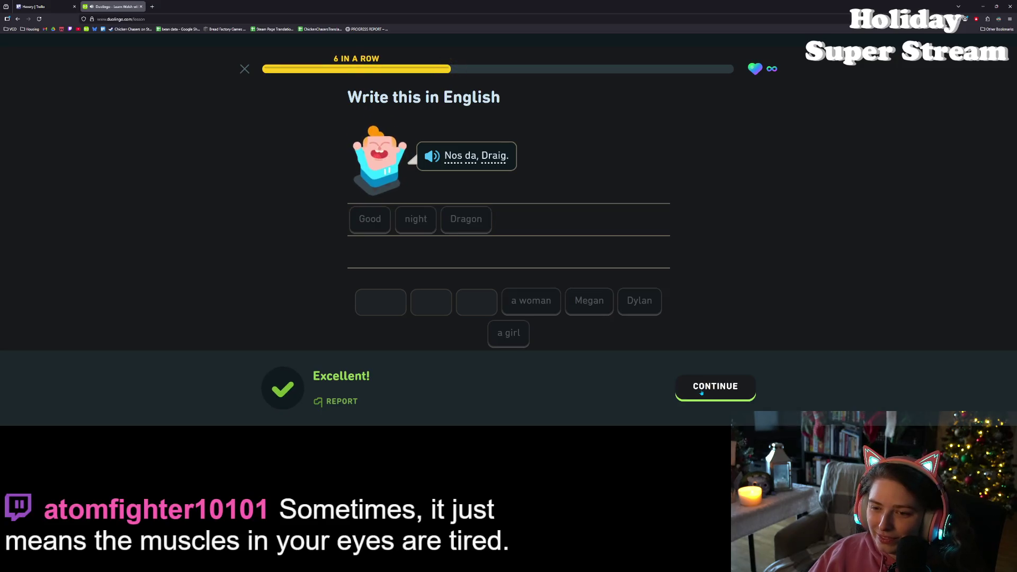
left_click(701, 391)
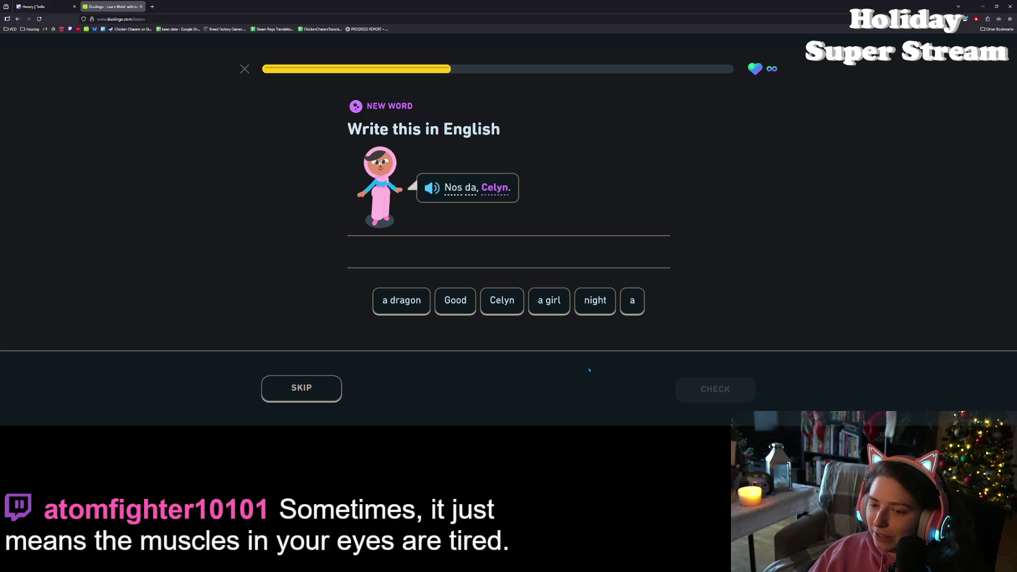
Translate "Good night Celyn" and "Good night Mrs Jones" from the Welsh sentences
left_click(452, 307)
left_click(594, 302)
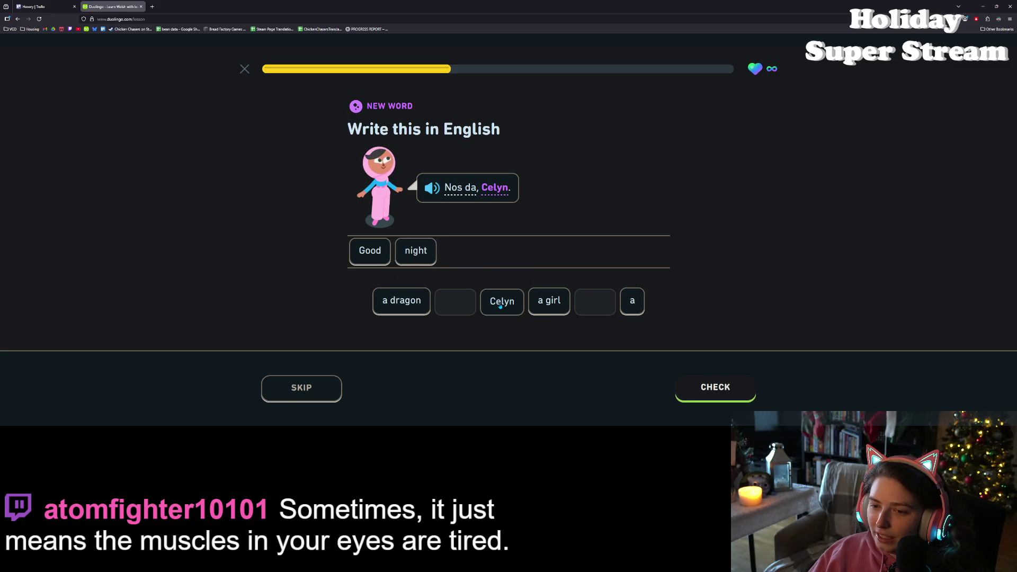
left_click(500, 306)
left_click(725, 387)
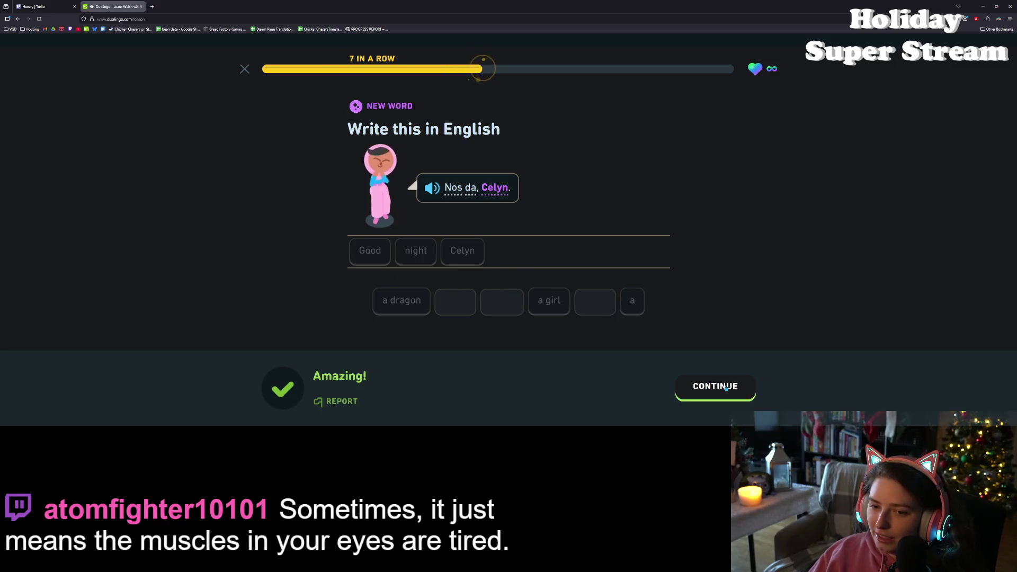
left_click(725, 388)
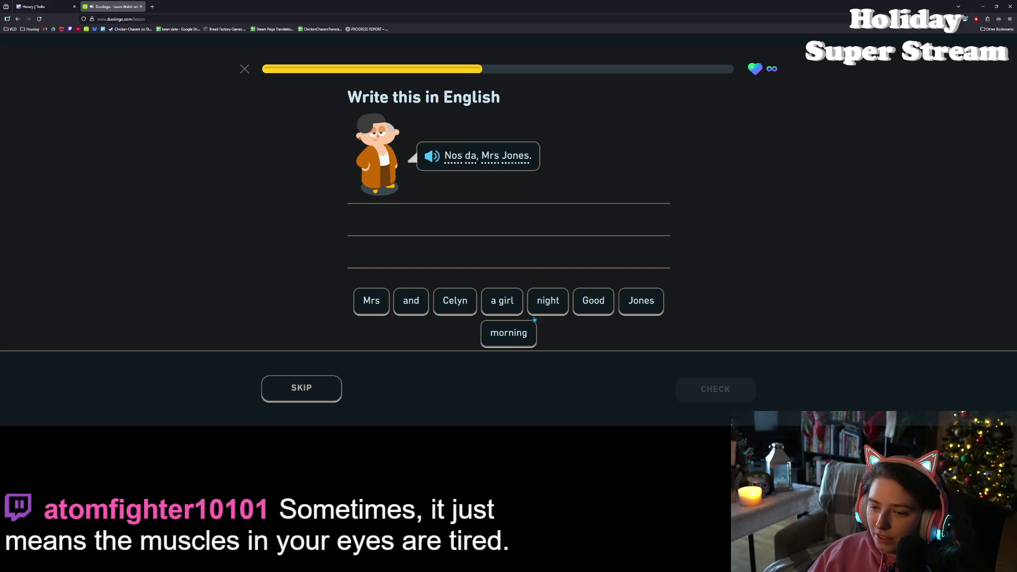
left_click(593, 300)
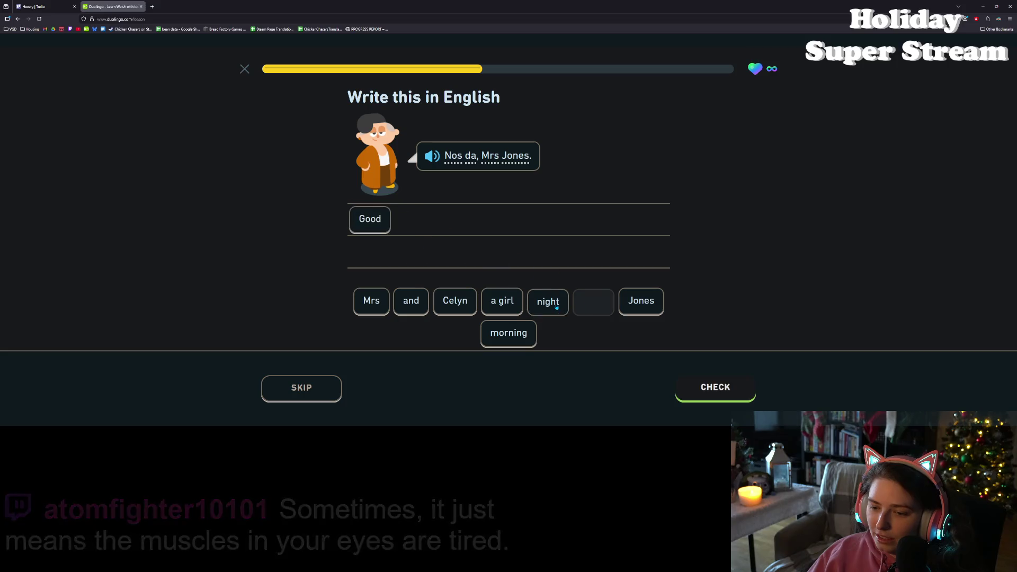
left_click(547, 301)
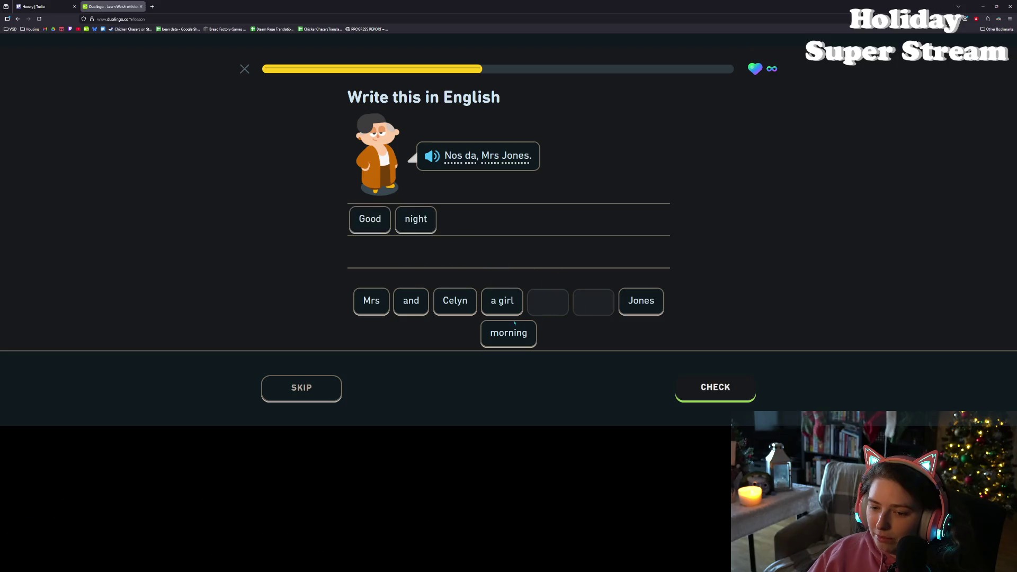
left_click(371, 300)
left_click(641, 301)
left_click(691, 394)
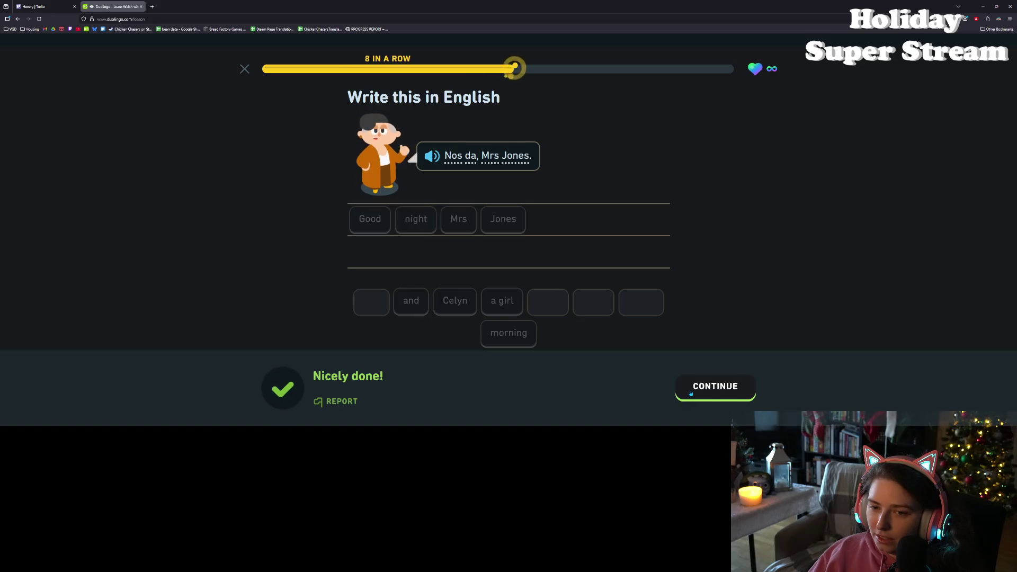
left_click(690, 393)
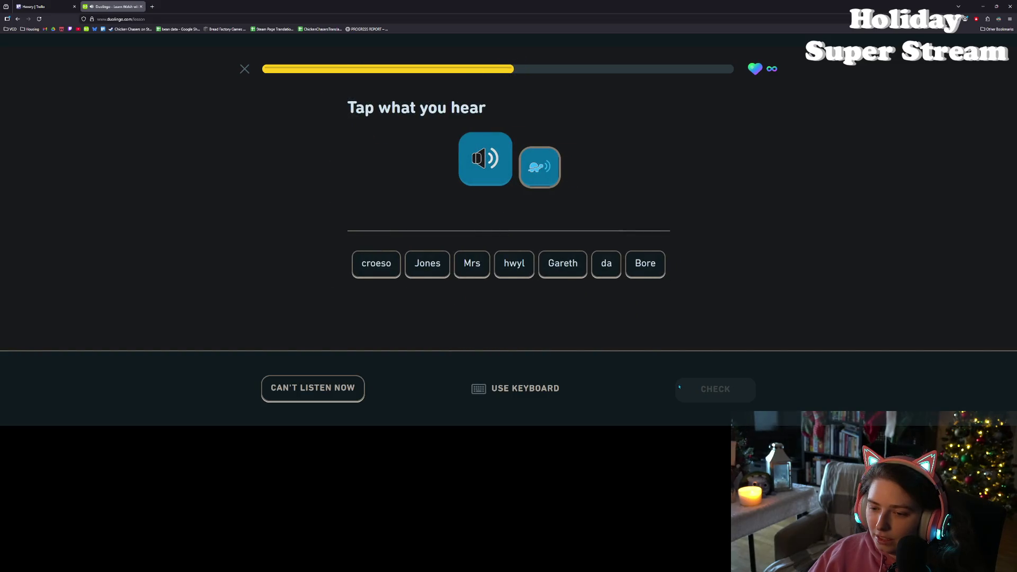
Answer the listening exercise with Bore da Mrs Jones, then translate "Goodbye Dylan"
left_click(645, 264)
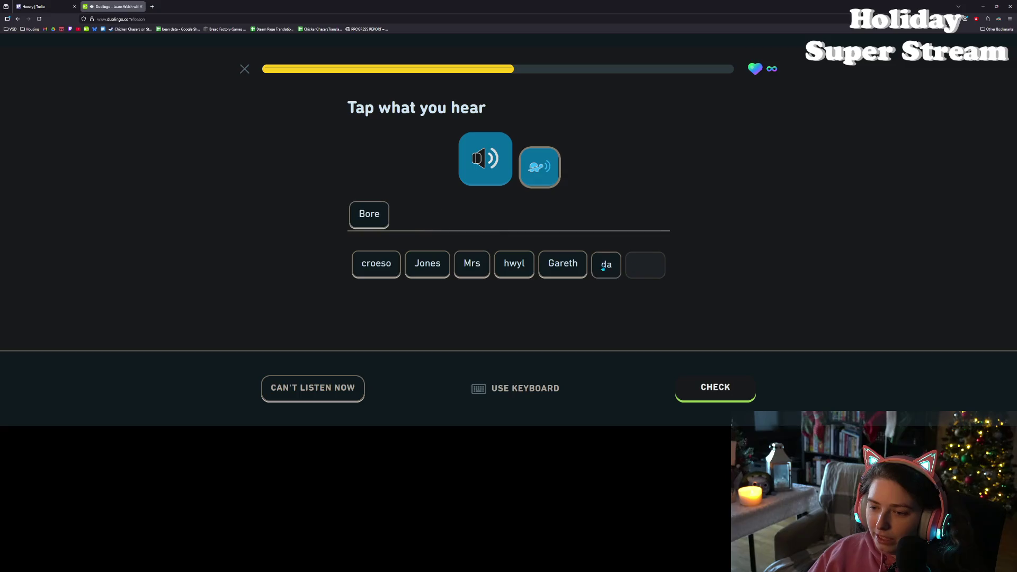
left_click(606, 263)
left_click(465, 263)
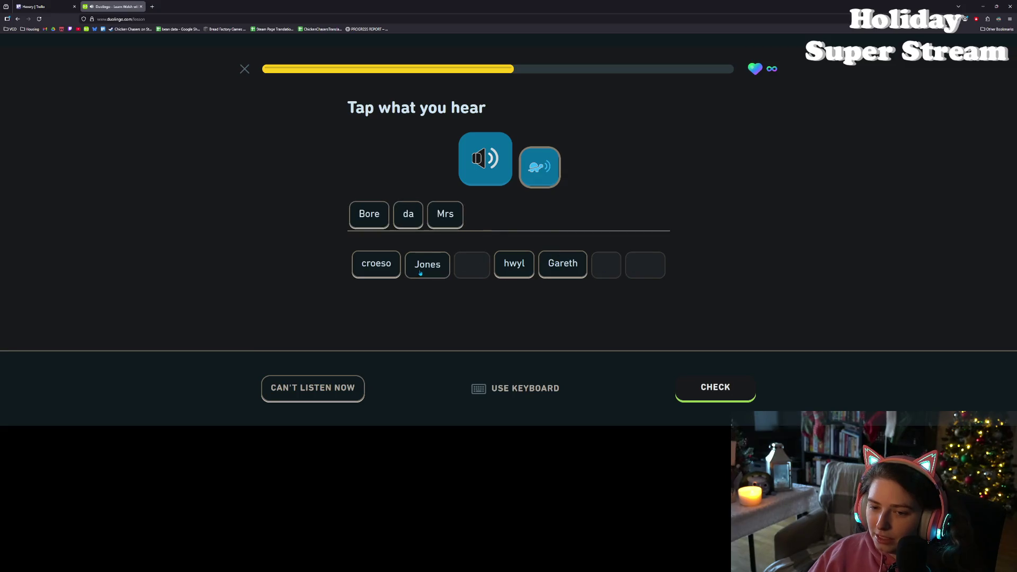
left_click(424, 267)
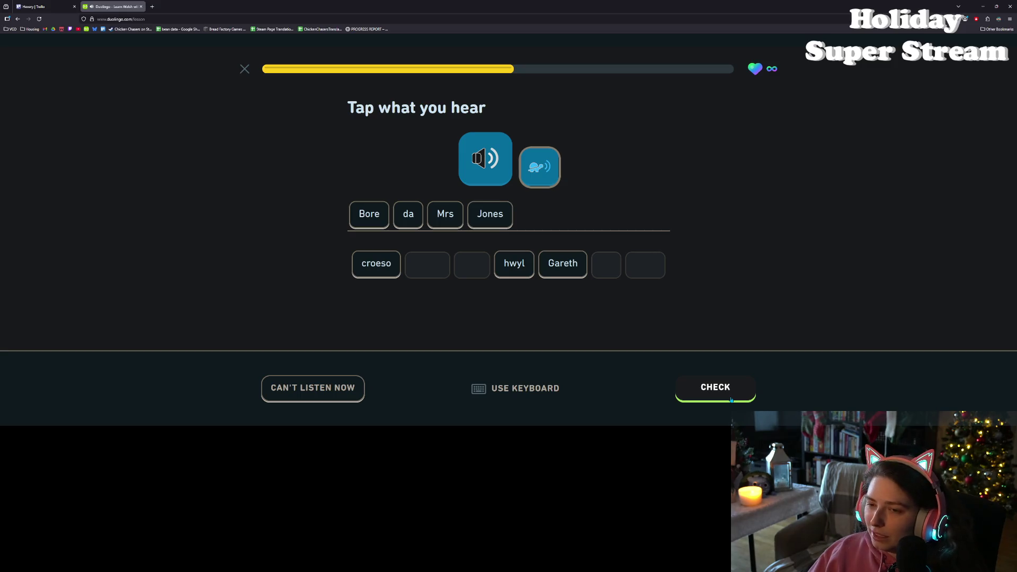
left_click(731, 400)
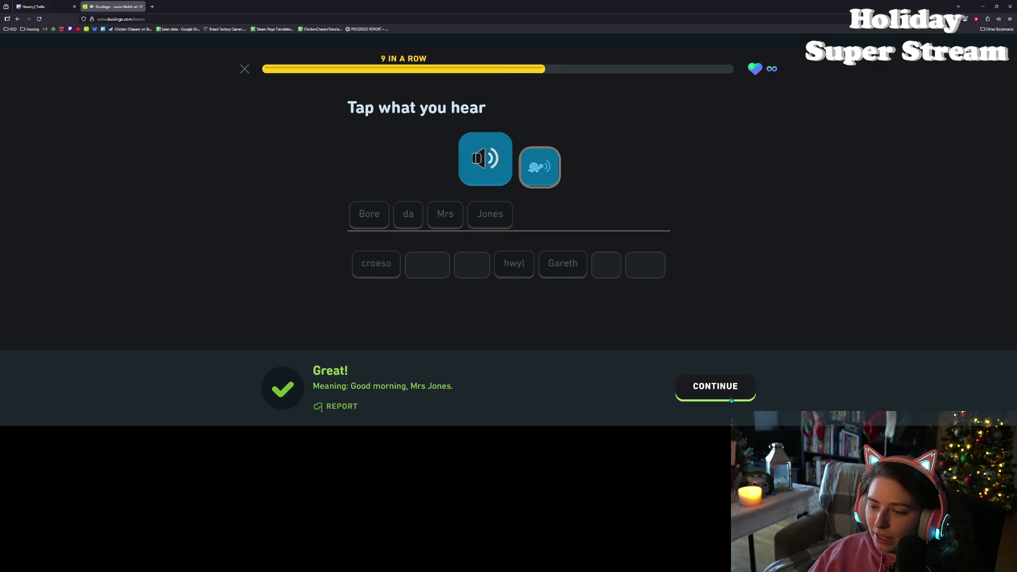
left_click(730, 398)
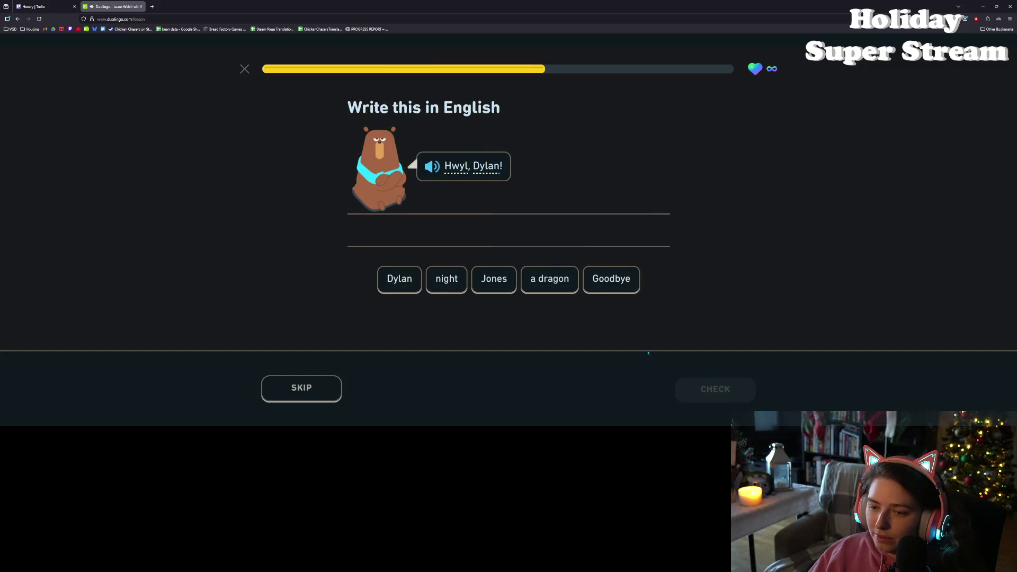
left_click(609, 279)
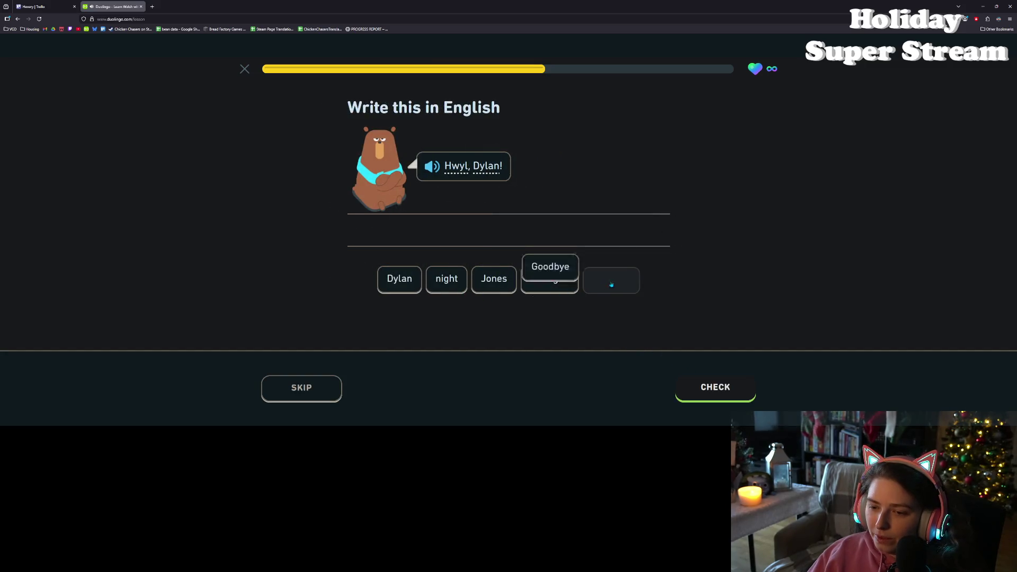
left_click(405, 283)
left_click(716, 386)
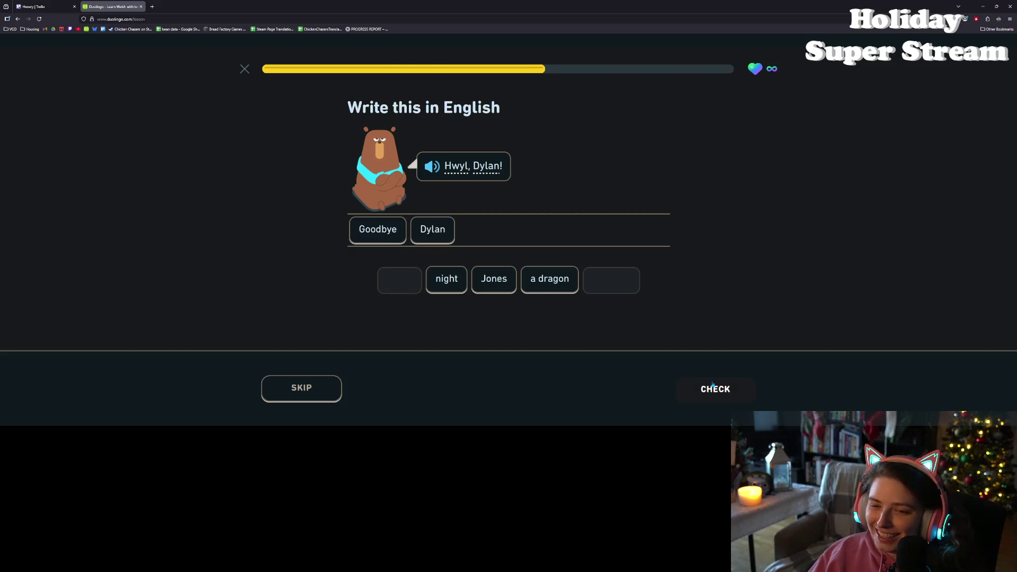
left_click(710, 387)
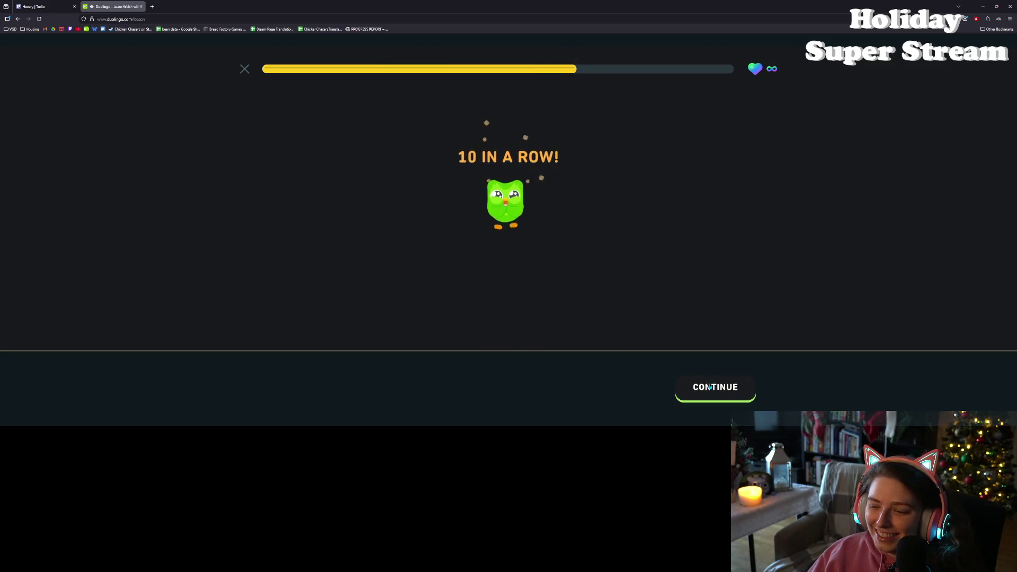
left_click(709, 387)
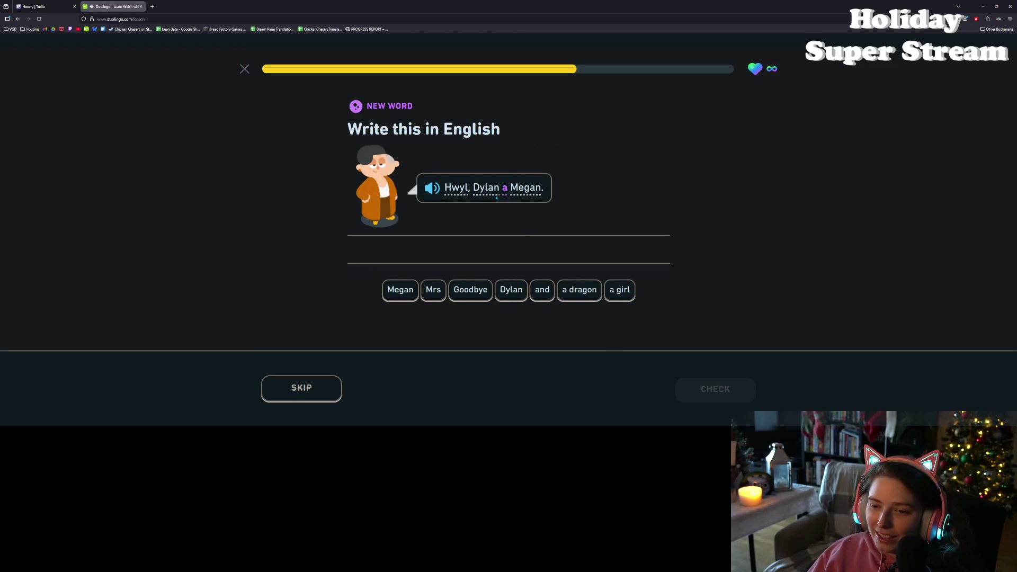
Build the translation "Goodbye Dylan and Megan" and submit it
left_click(479, 295)
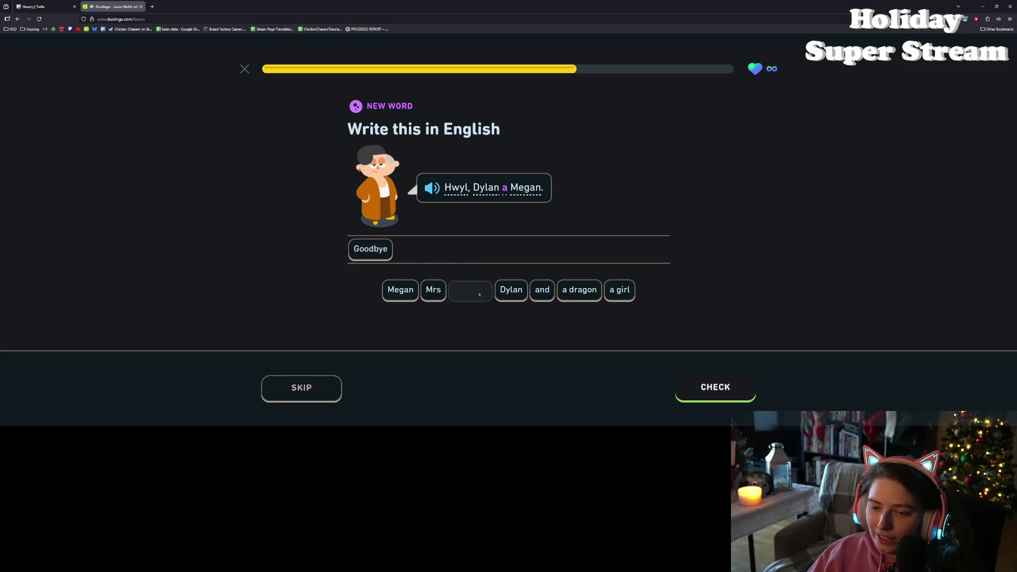
left_click(511, 289)
left_click(542, 290)
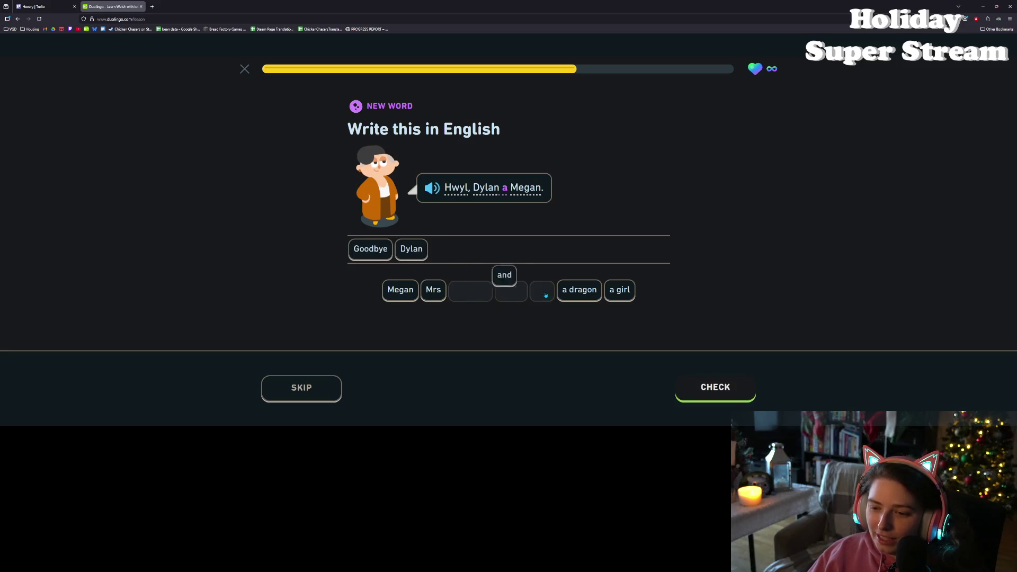
left_click(400, 290)
left_click(704, 387)
left_click(705, 388)
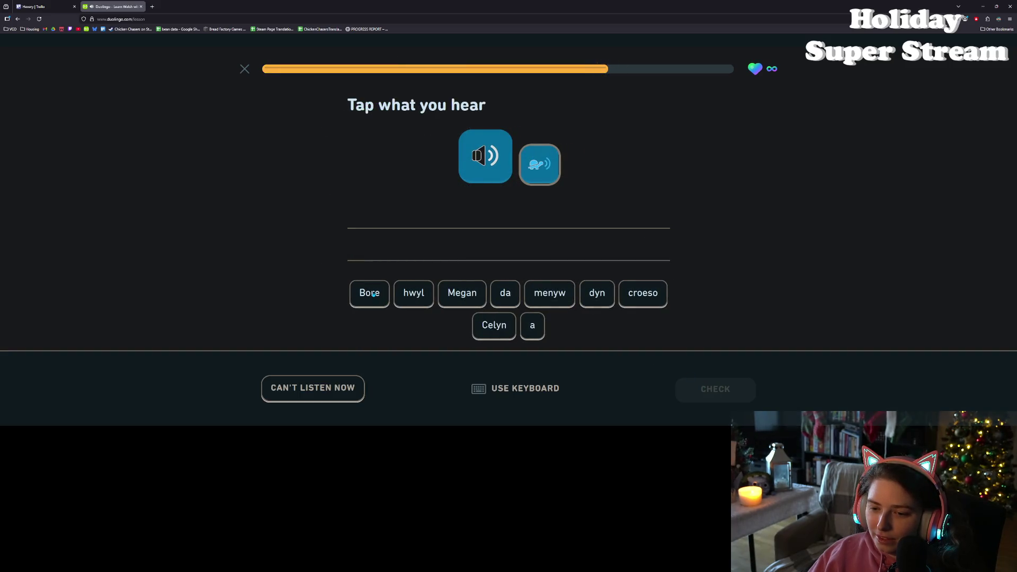
Build the heard sentence "Bore da Celyn a Megan" and submit it
left_click(372, 294)
left_click(506, 292)
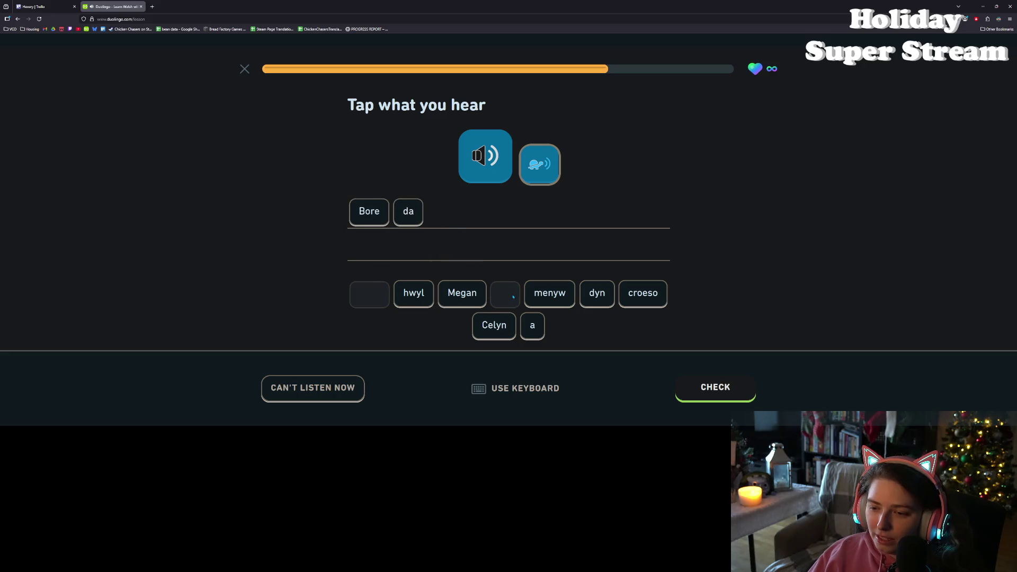
left_click(498, 327)
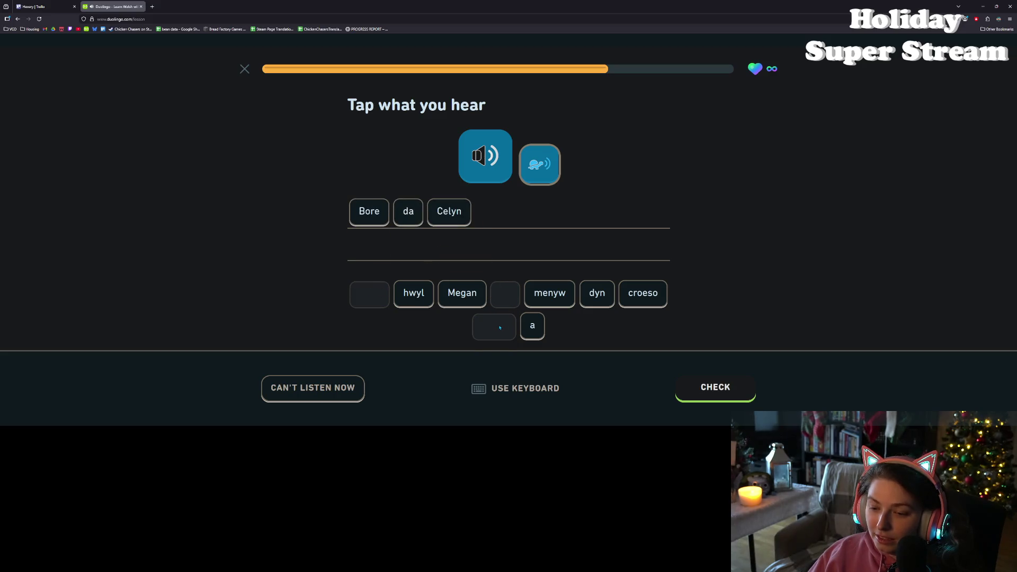
left_click(533, 329)
left_click(466, 297)
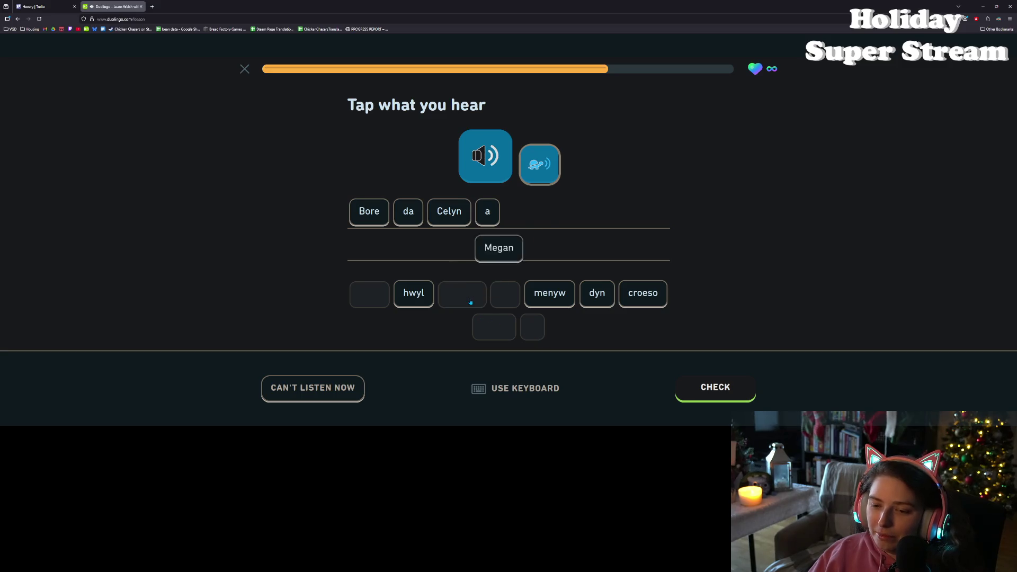
left_click(529, 214)
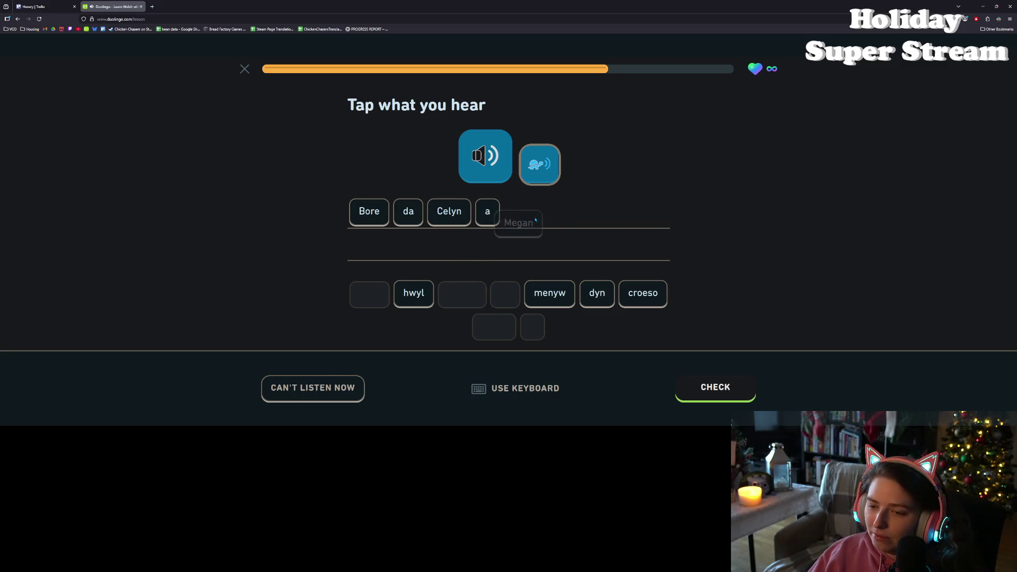
left_click(453, 293)
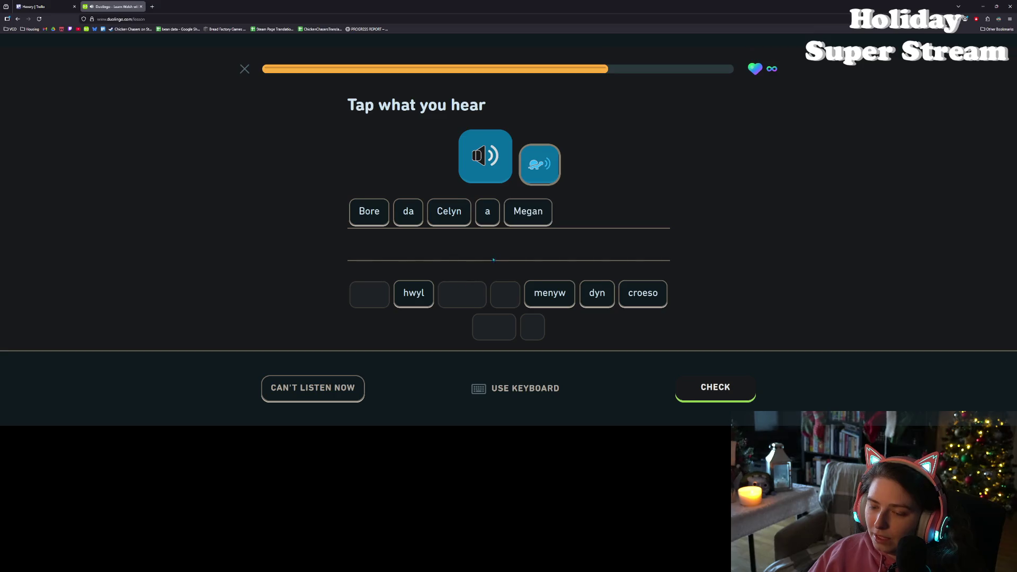
left_click(695, 386)
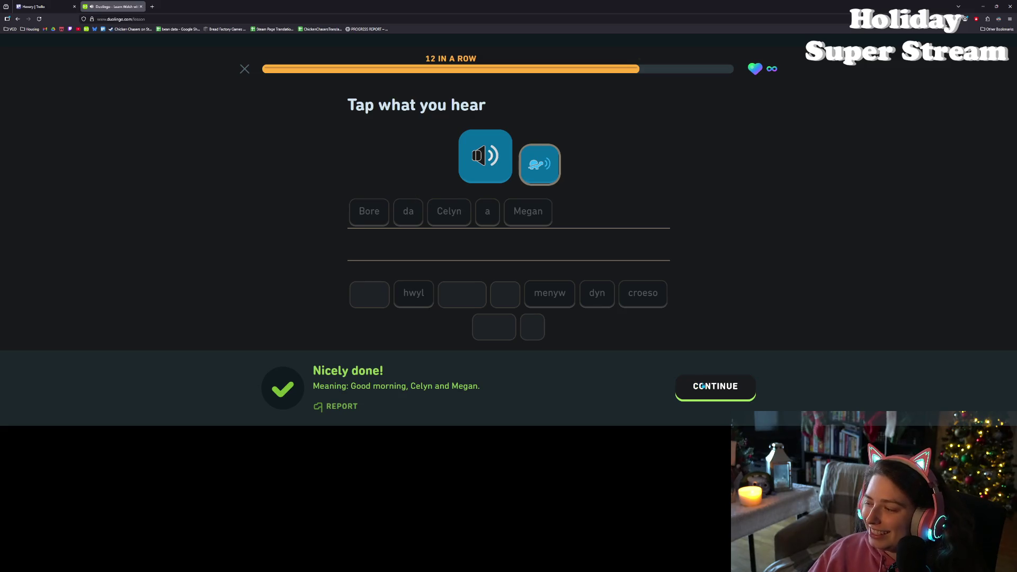
left_click(703, 386)
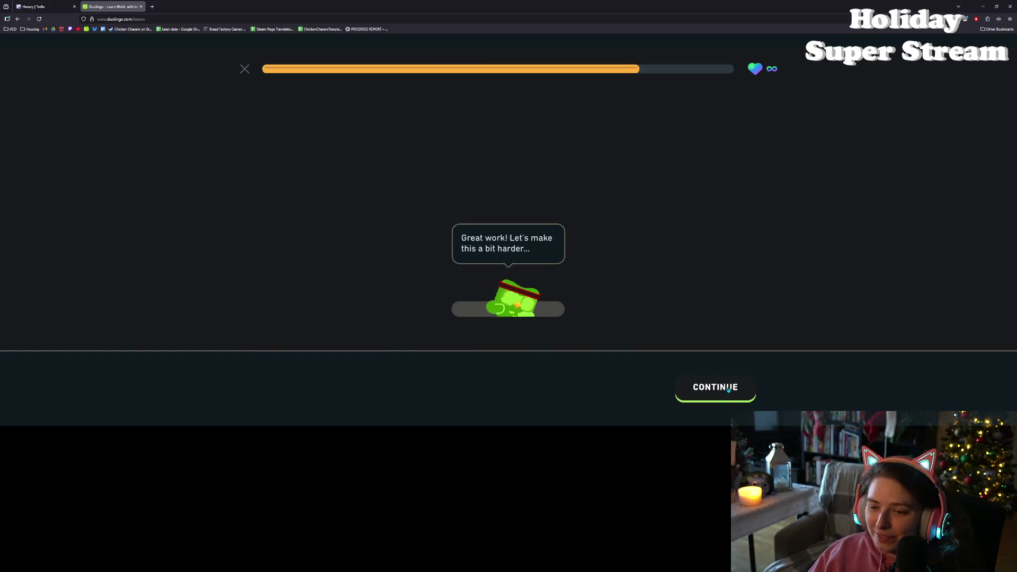
Start the harder exercises and answer "Nos da Celyn"
left_click(728, 389)
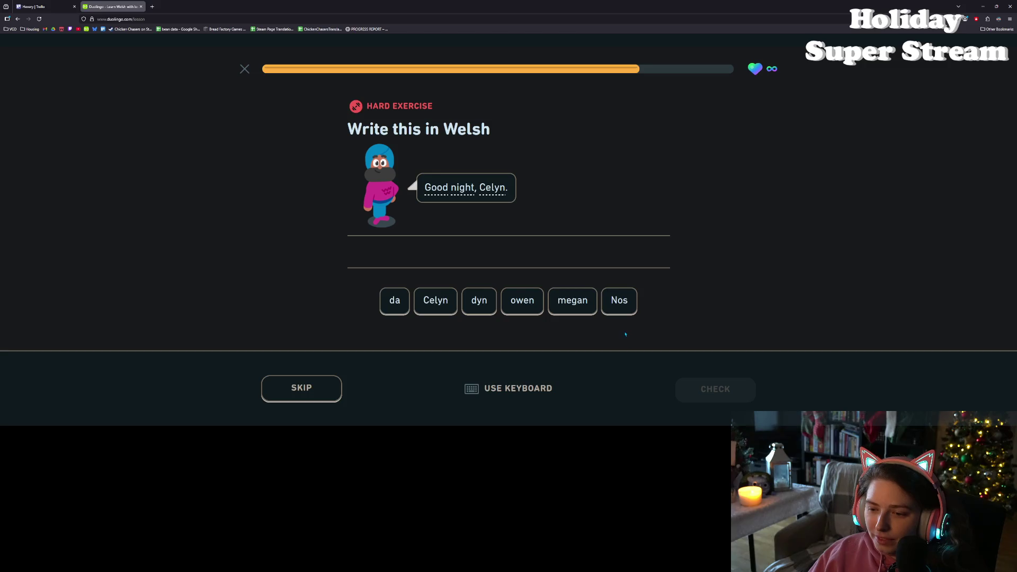
left_click(623, 310)
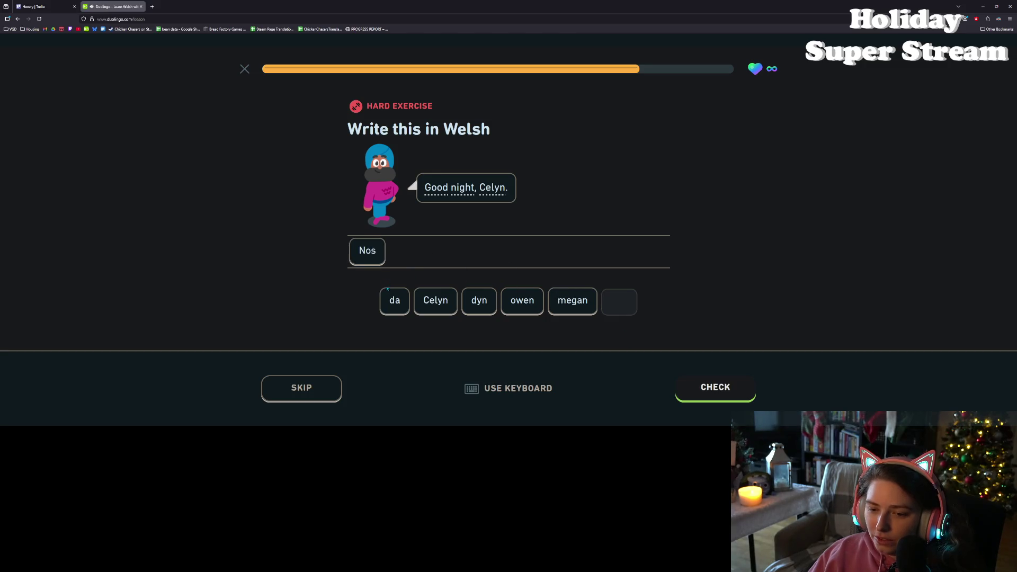
left_click(395, 303)
left_click(434, 306)
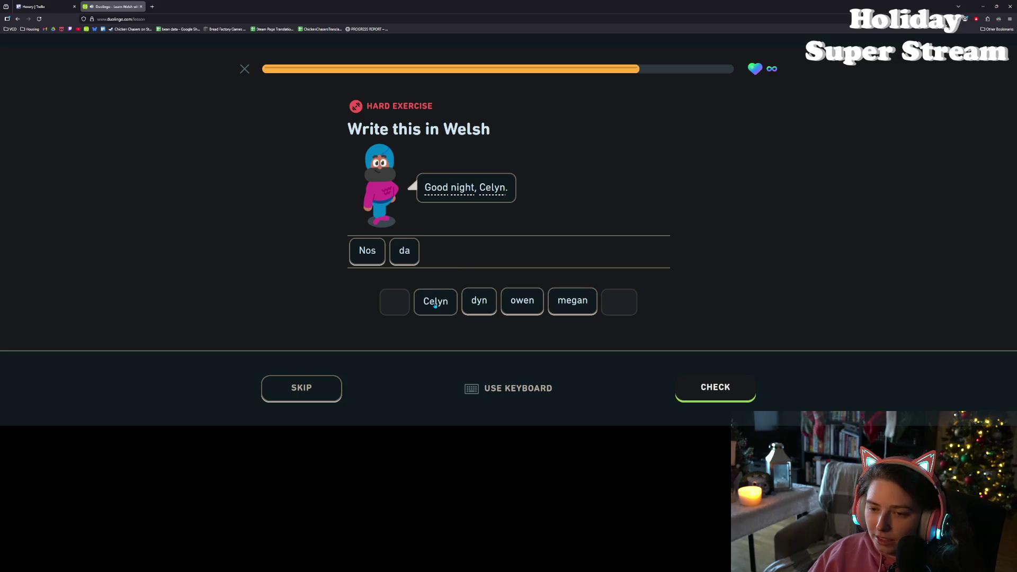
left_click(722, 391)
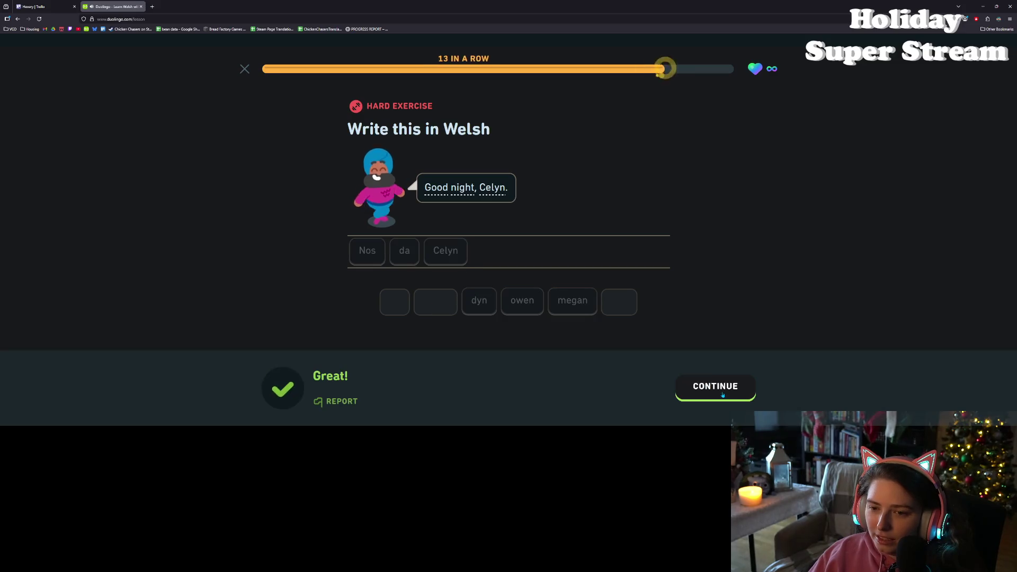
left_click(723, 393)
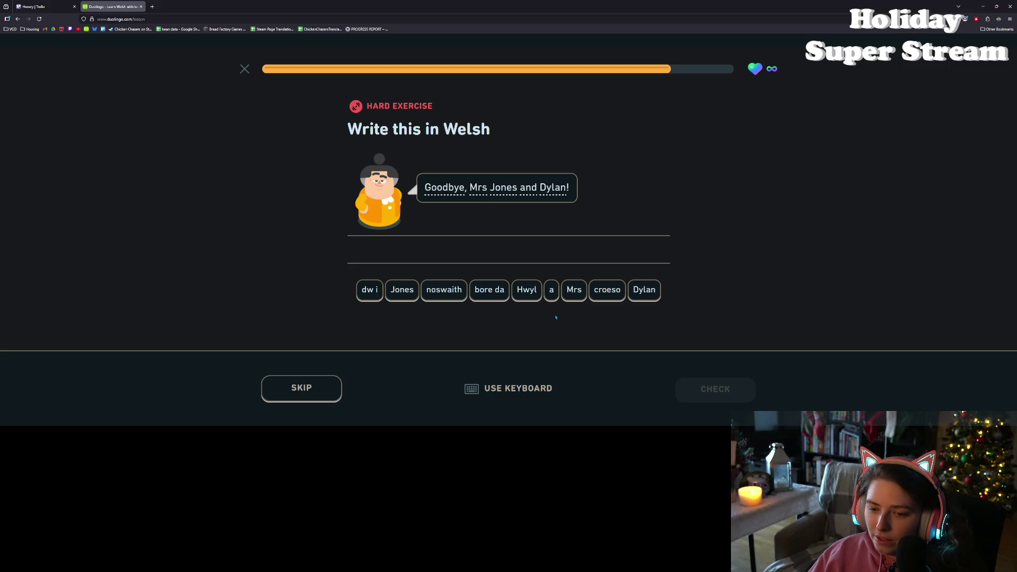
Answer "Hwyl Mrs Jones a Dylan" and check it
type("hwyl mrs jones")
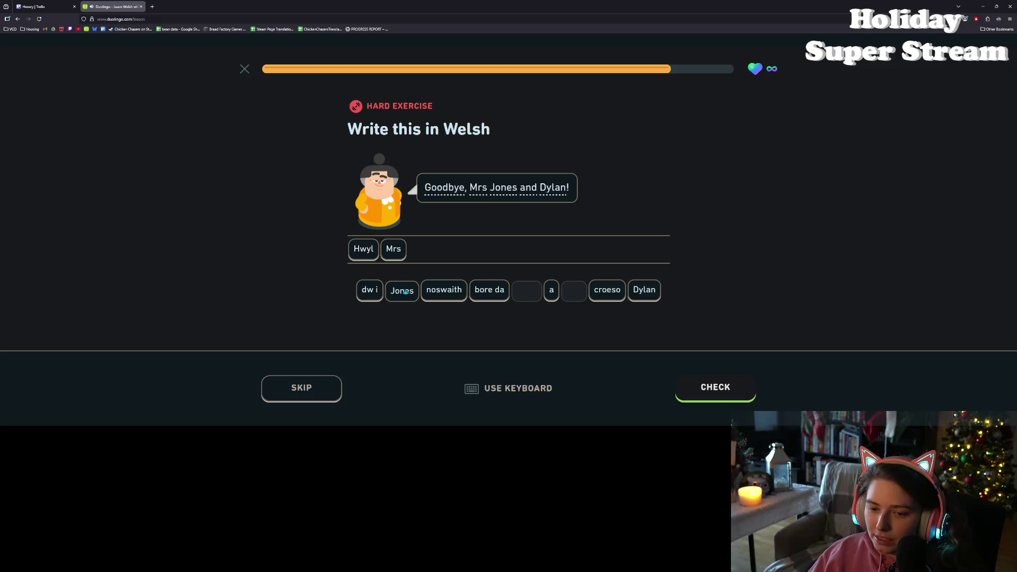
left_click(545, 297)
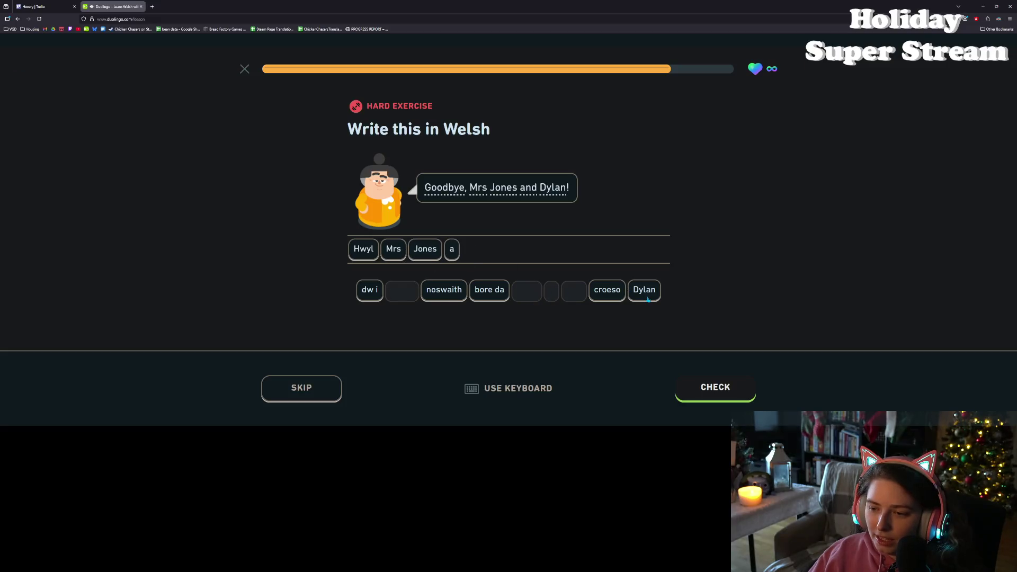
left_click(648, 299)
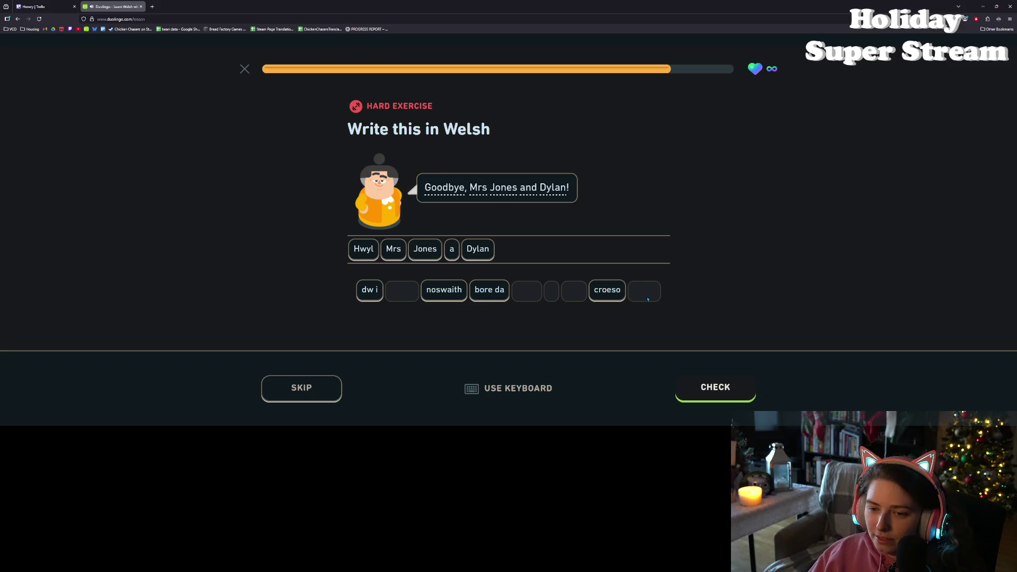
left_click(719, 387)
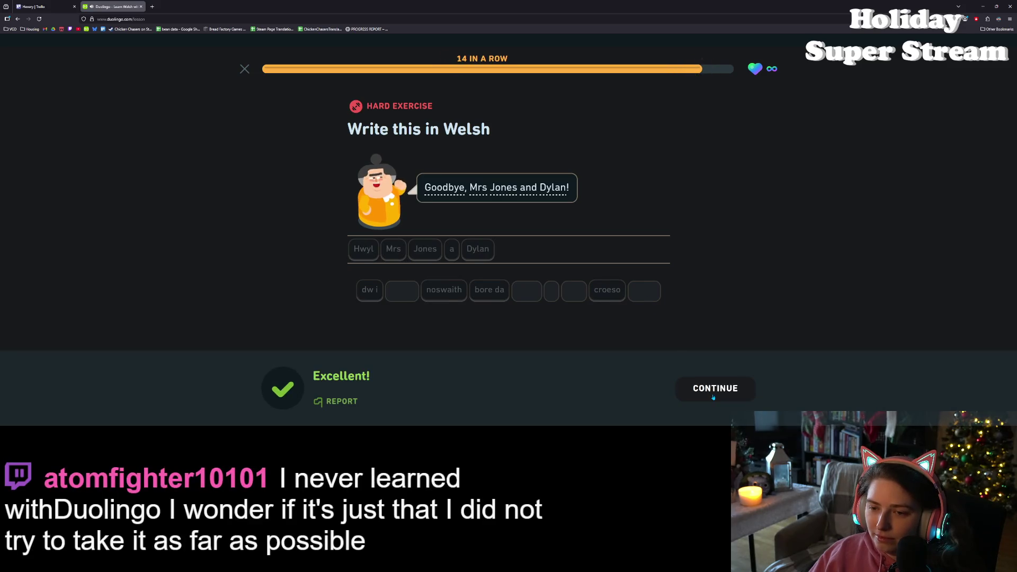
left_click(713, 395)
Answer "Bore da Celyn a Megan" and check it
left_click(475, 290)
left_click(502, 290)
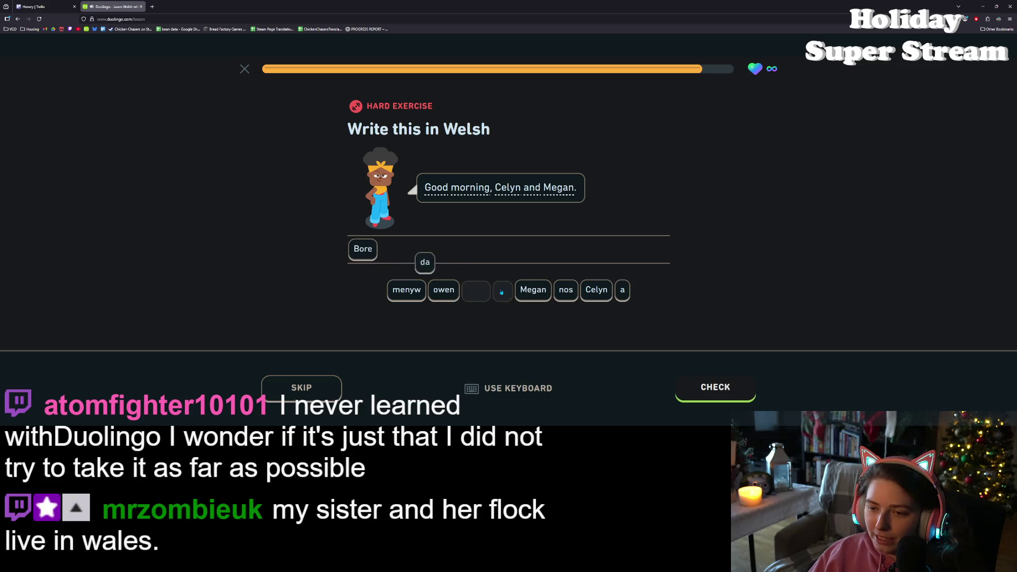
left_click(592, 296)
left_click(623, 290)
left_click(533, 289)
left_click(706, 388)
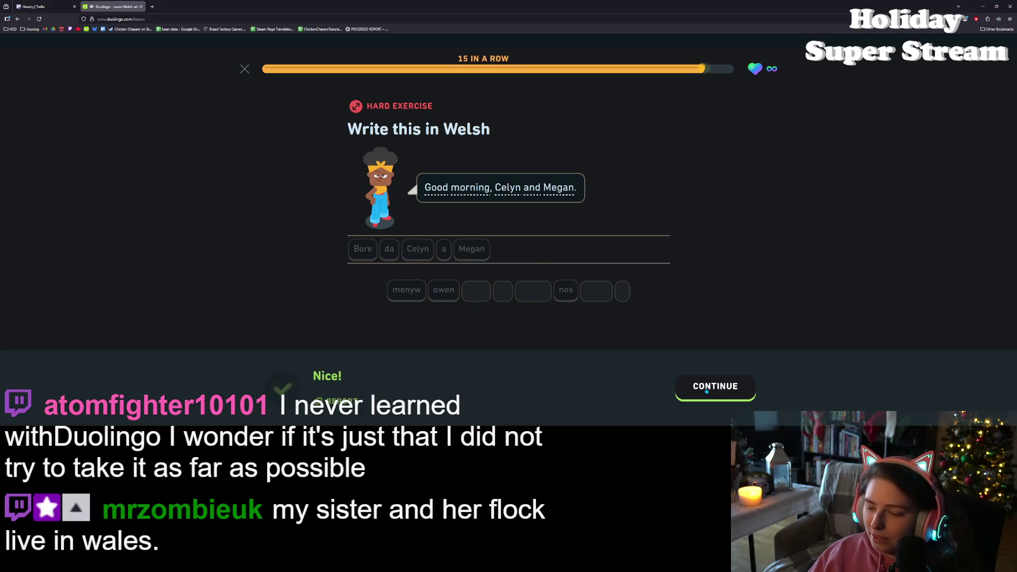
left_click(707, 390)
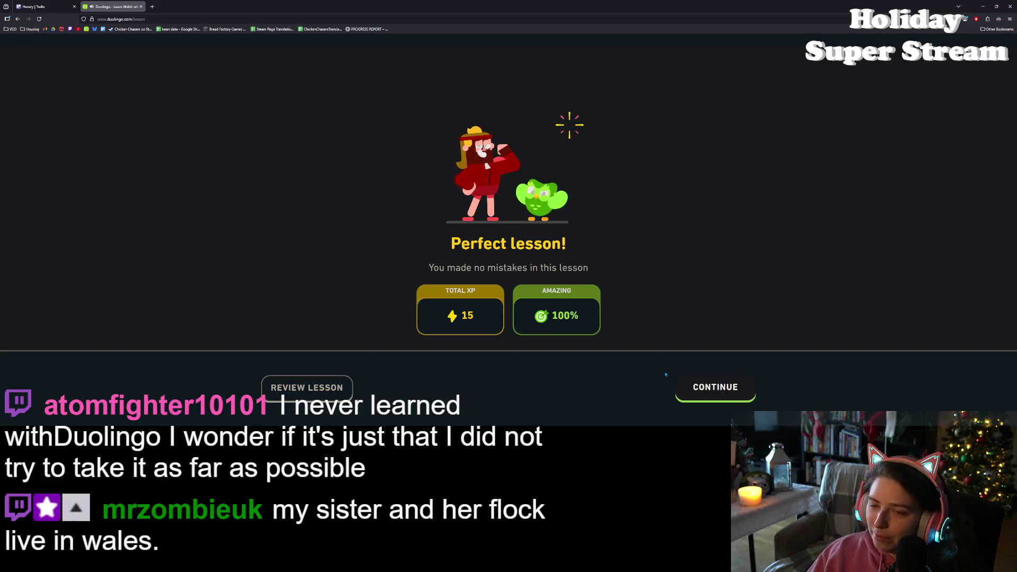
Move past the Perfect lesson summary, Welsh Score and streak count screens
left_click(695, 386)
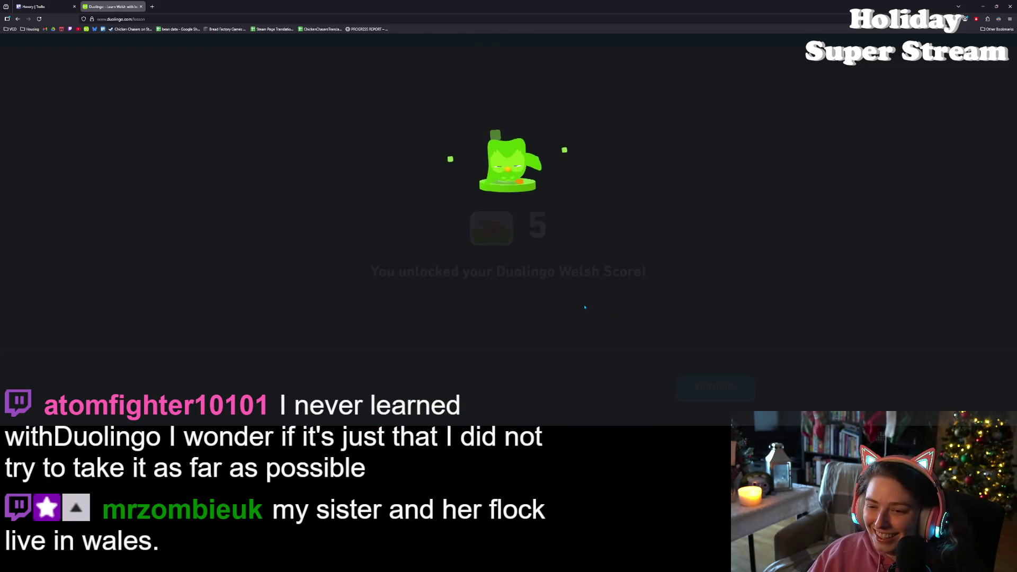
left_click(712, 388)
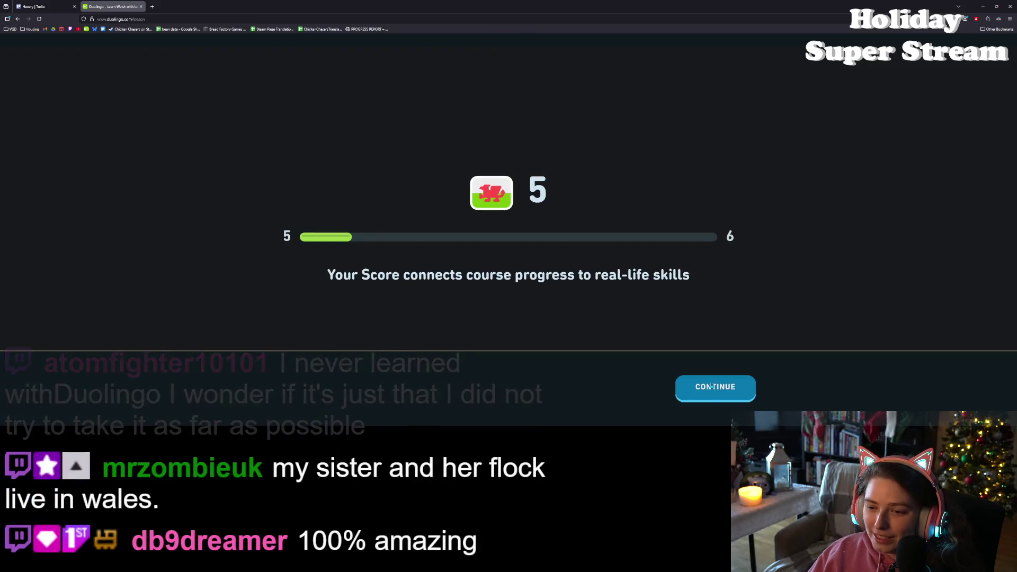
left_click(712, 388)
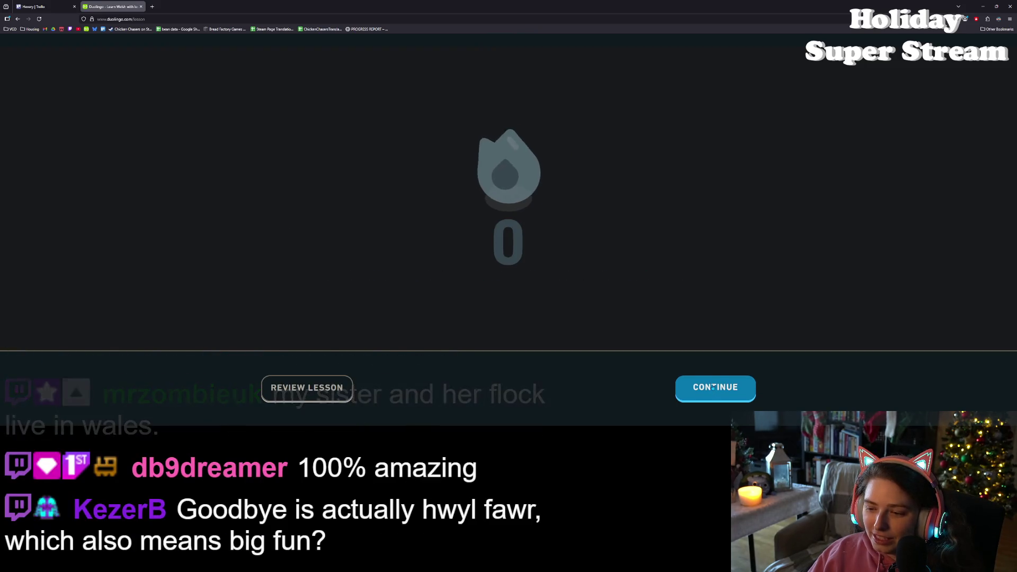
left_click(712, 388)
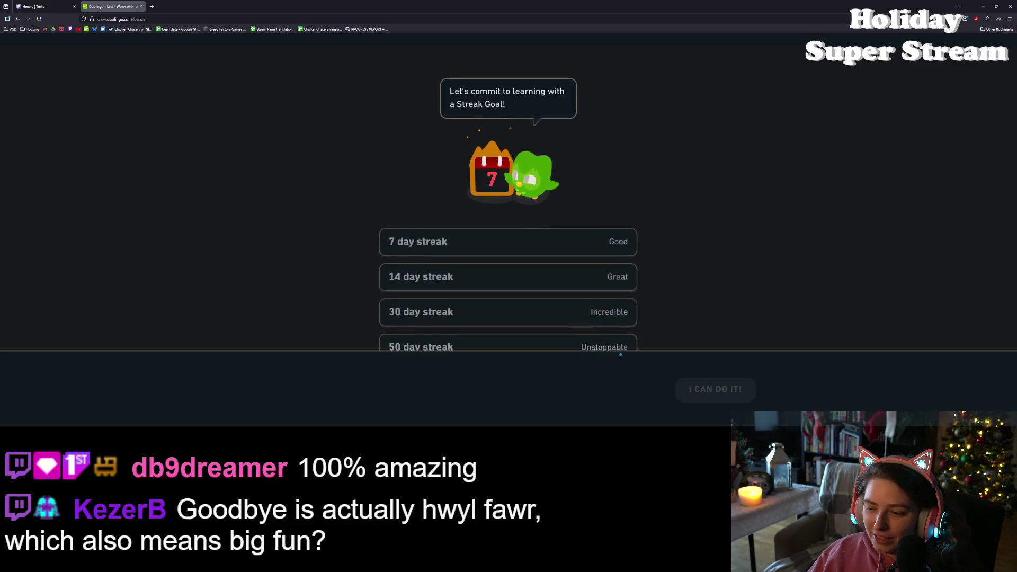
Commit to a 7 day streak goal, collect the 5 gems, and switch to Trello
left_click(477, 213)
left_click(731, 389)
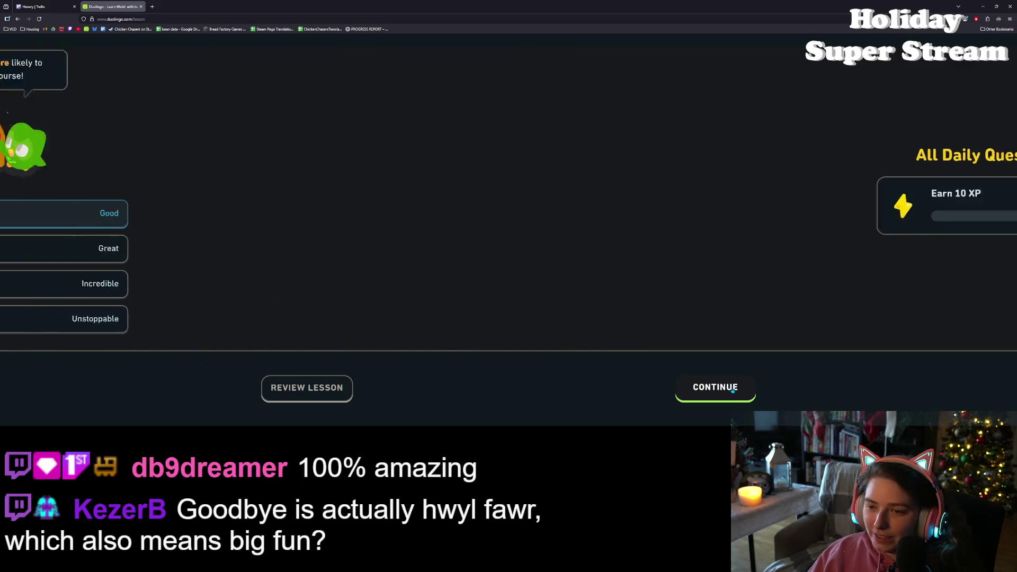
left_click(731, 389)
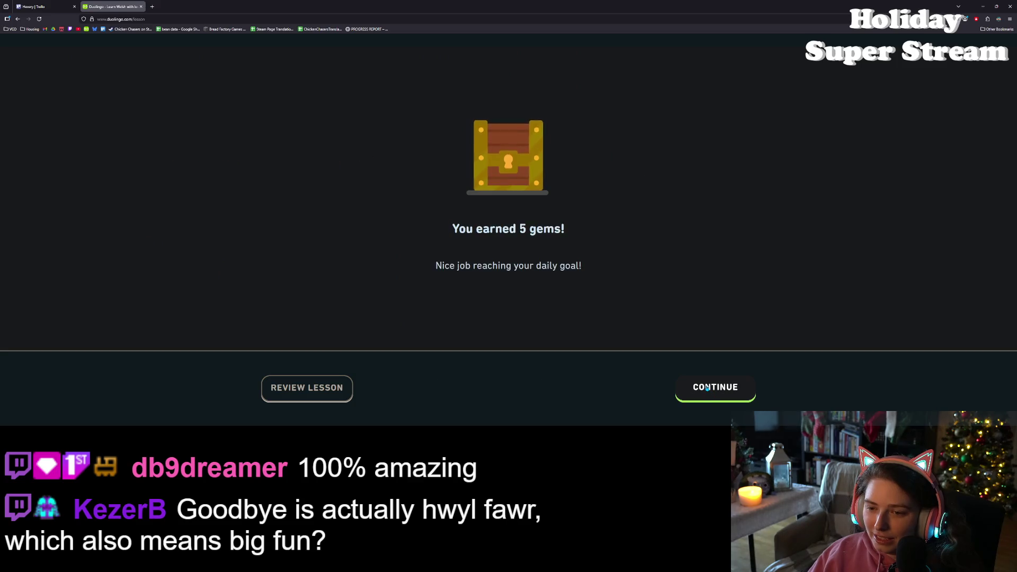
left_click(707, 389)
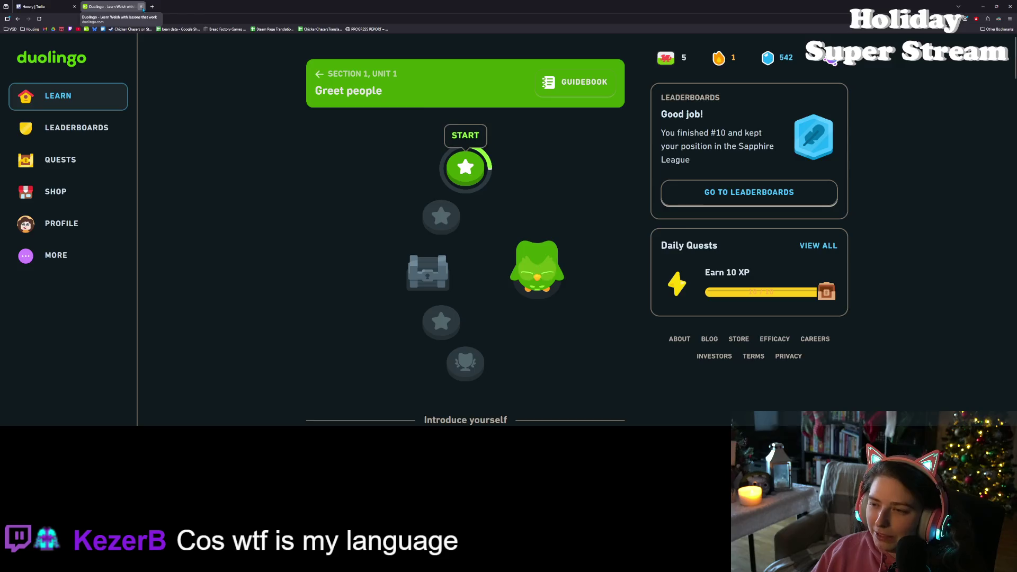
key("ctrl+Tab")
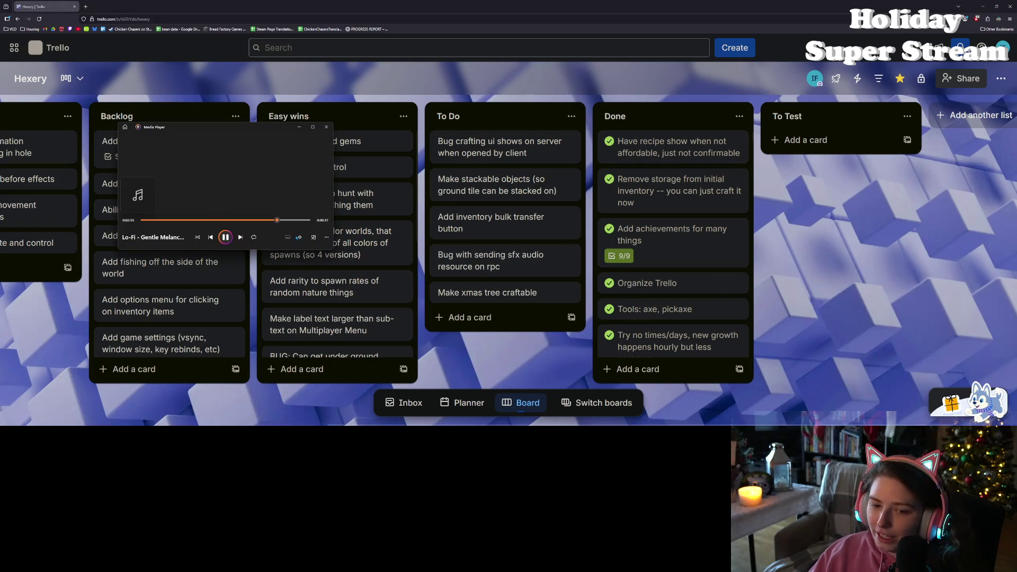
Lower the music volume to 7, hide the media player, then bring up GitHub Desktop
left_click(300, 238)
left_click_drag(279, 226, 275, 226)
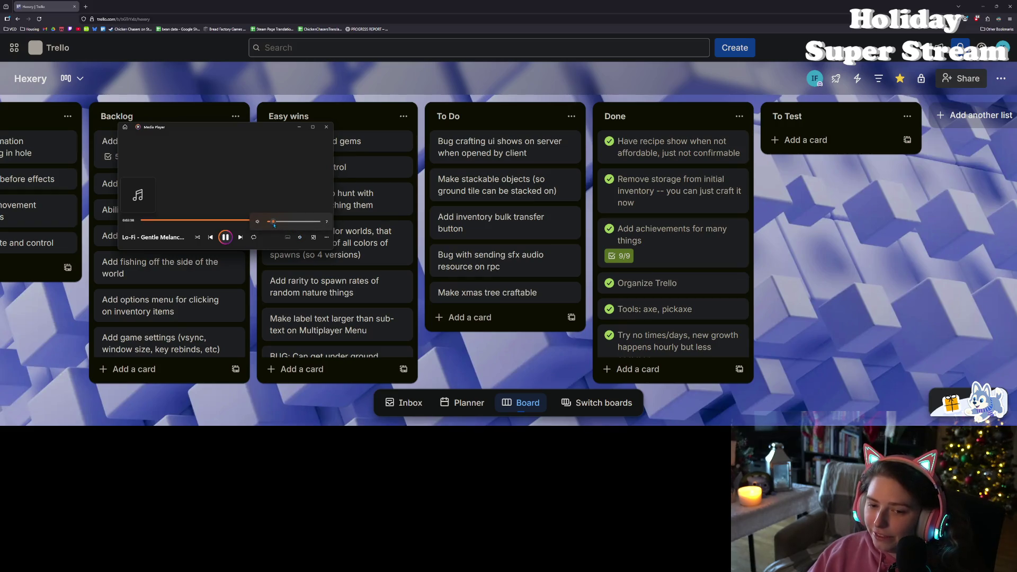
left_click(301, 128)
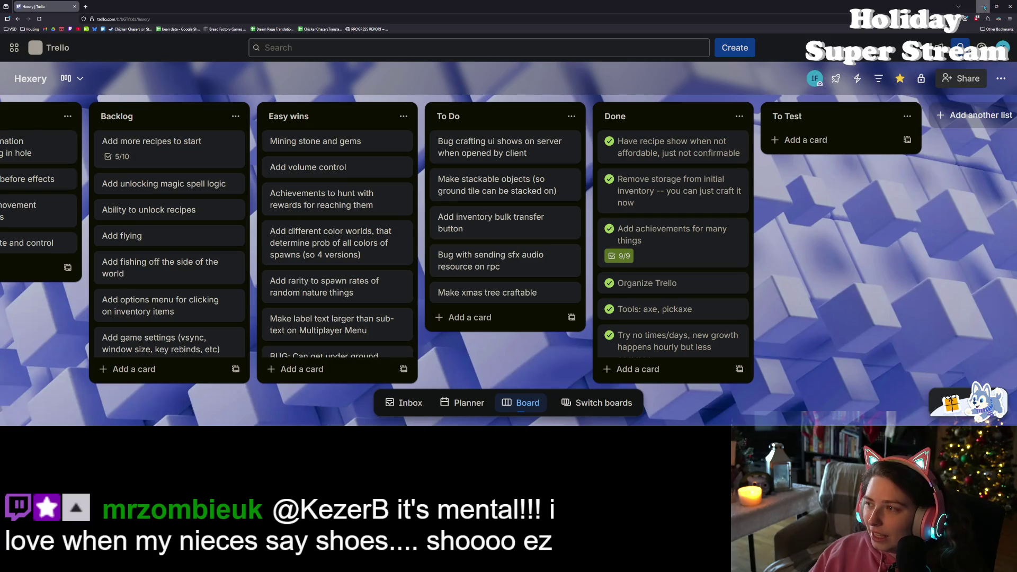
key("alt+Tab")
key("alt+Tab")
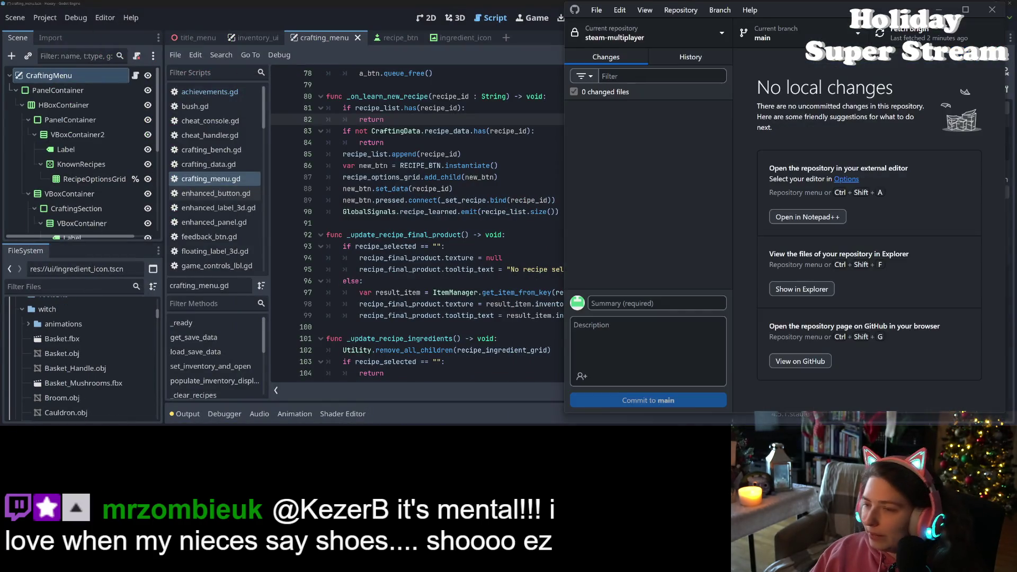
key("alt+Tab")
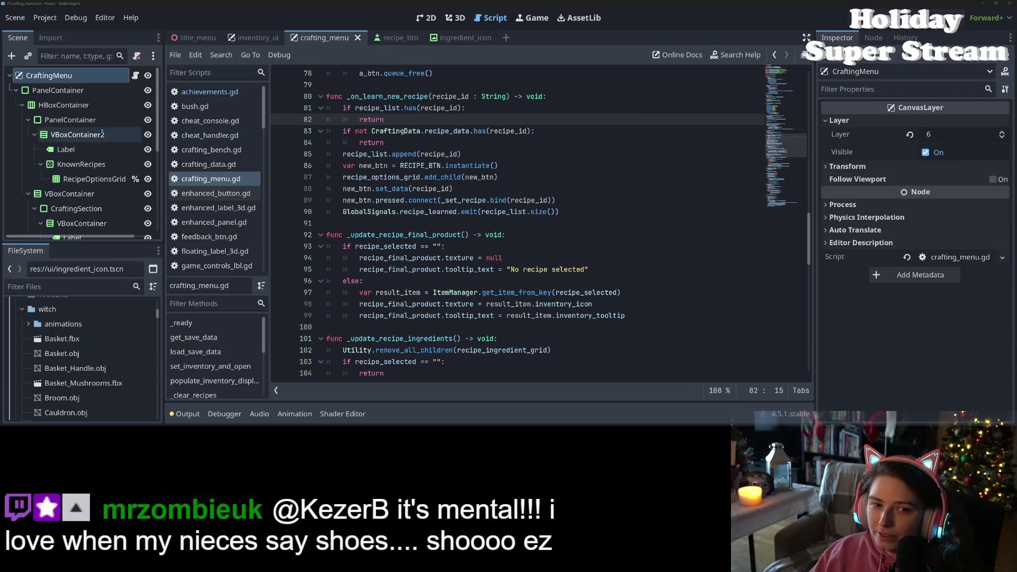
Scroll up to the top of crafting_menu.gd and back down to review the script
scroll(421, 217, "up", 3)
scroll(422, 217, "up", 12)
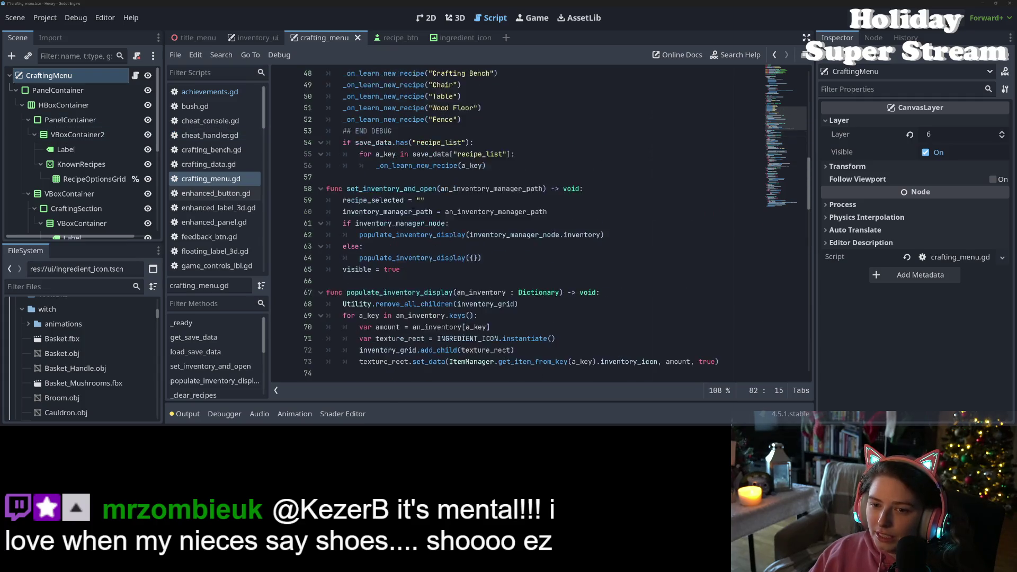
scroll(413, 210, "up", 5)
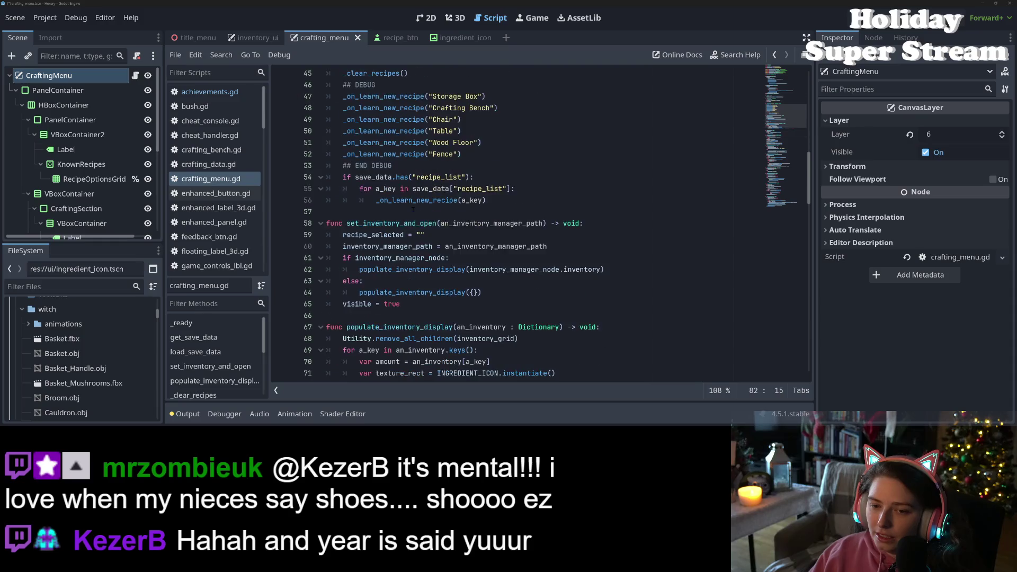
scroll(507, 233, "up", 5)
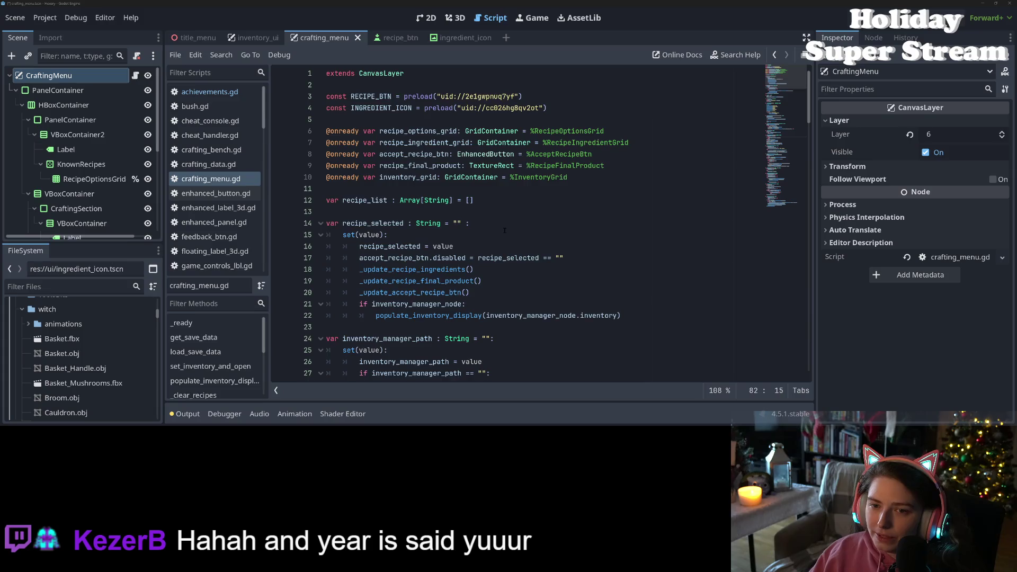
scroll(508, 232, "down", 12)
scroll(517, 230, "down", 6)
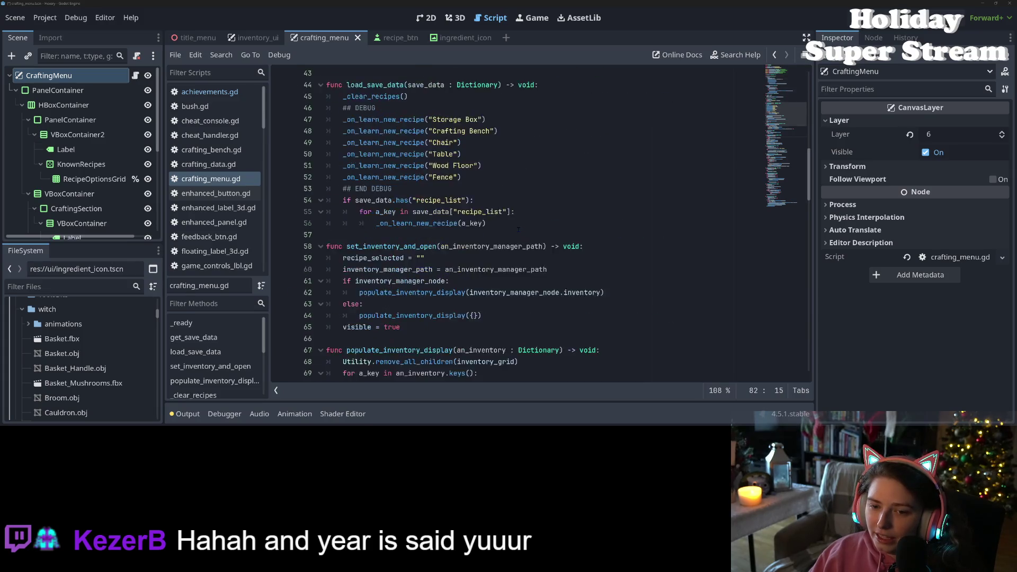
scroll(518, 230, "down", 8)
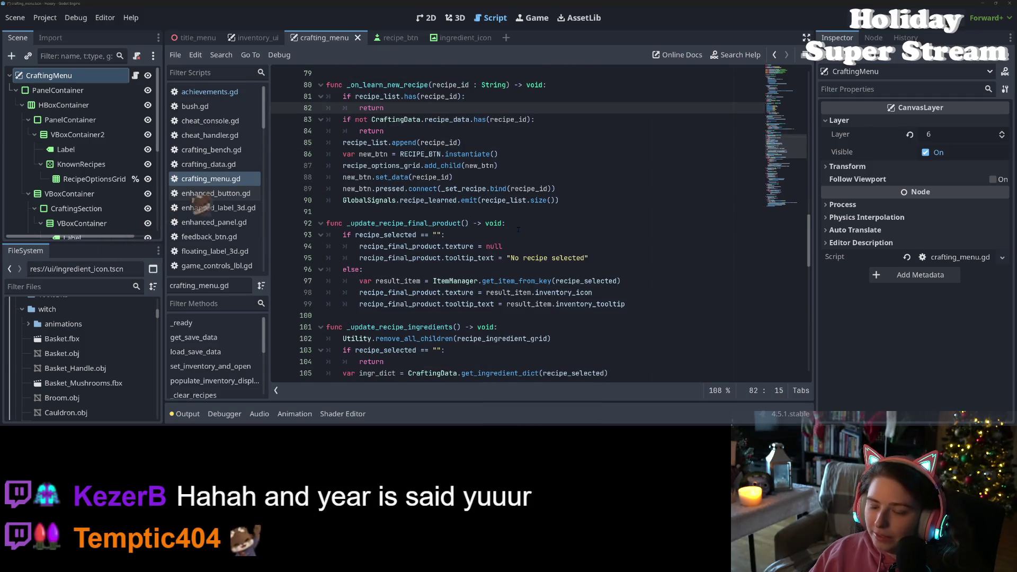
scroll(517, 230, "down", 1)
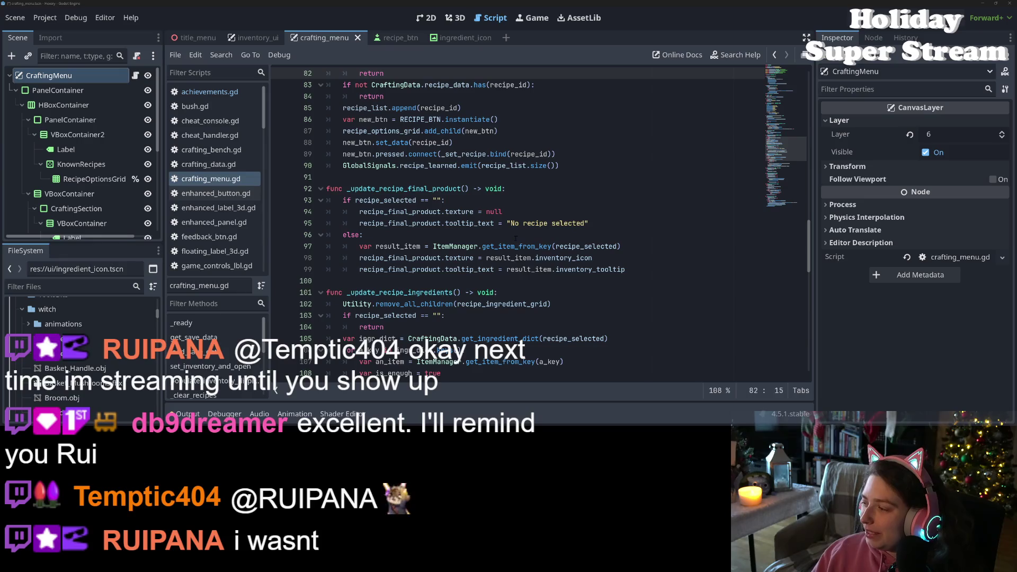
mouse_move(521, 247)
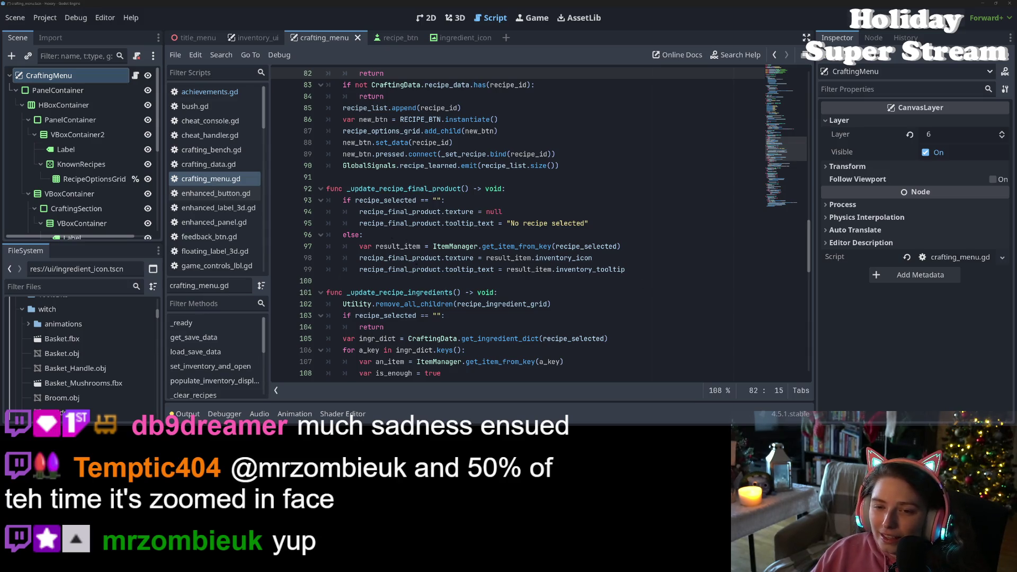
Add a CraftingMenu comment line above extends CanvasLayer and search the whole project for CraftingMenu
scroll(414, 261, "up", 8)
scroll(388, 195, "up", 19)
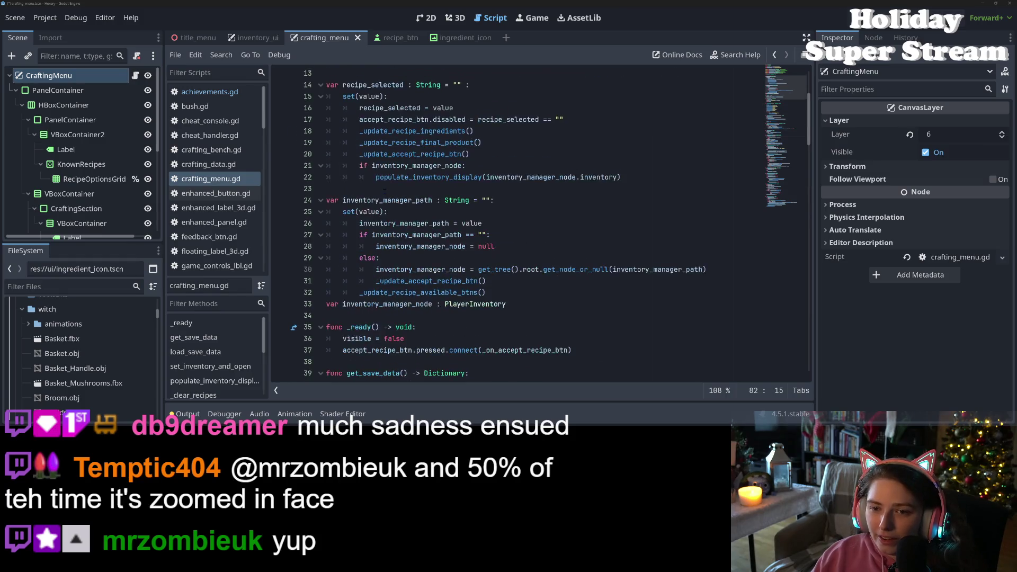
left_click(341, 84)
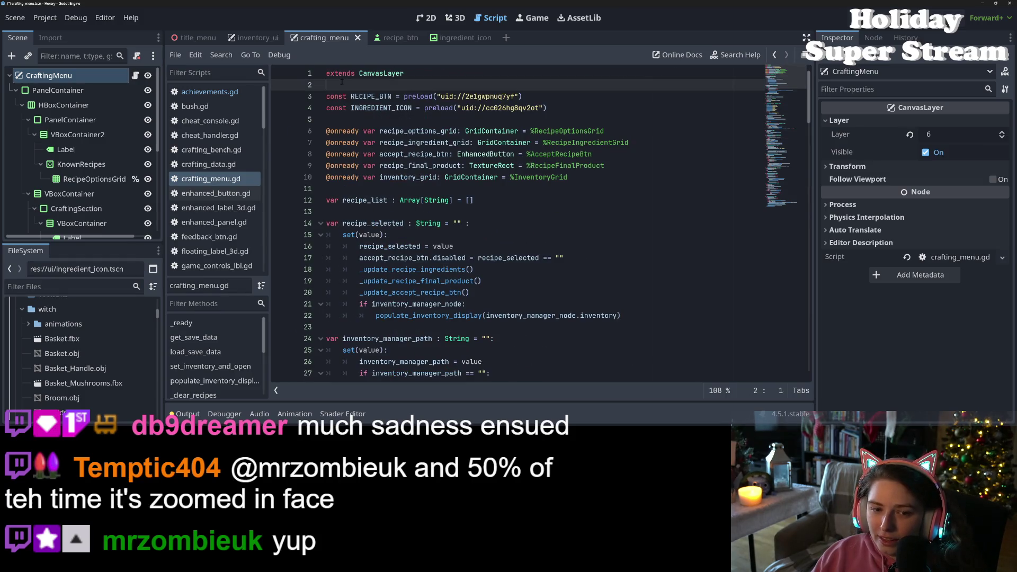
left_click(329, 74)
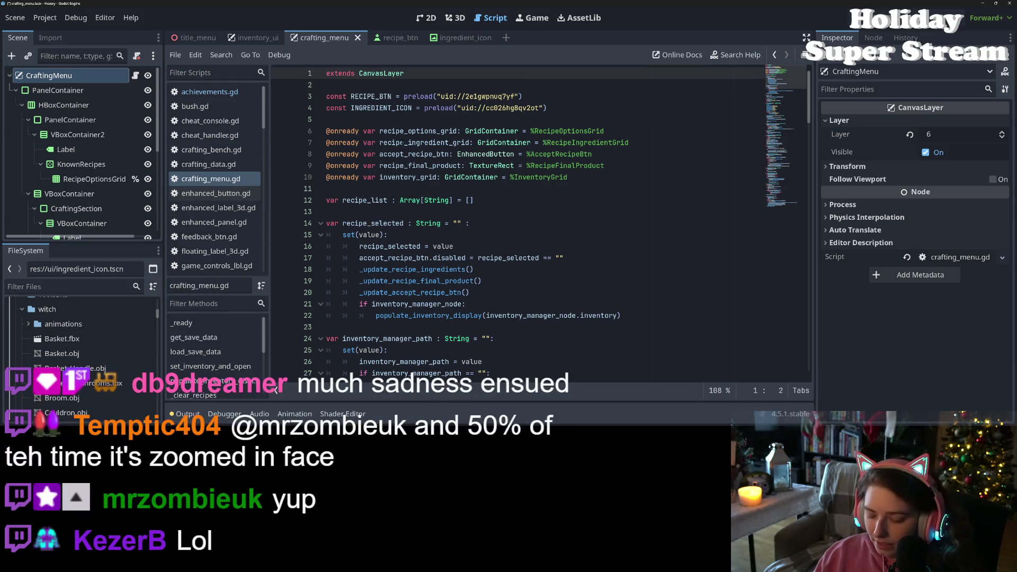
key("Return")
key("Up")
type("Crafting")
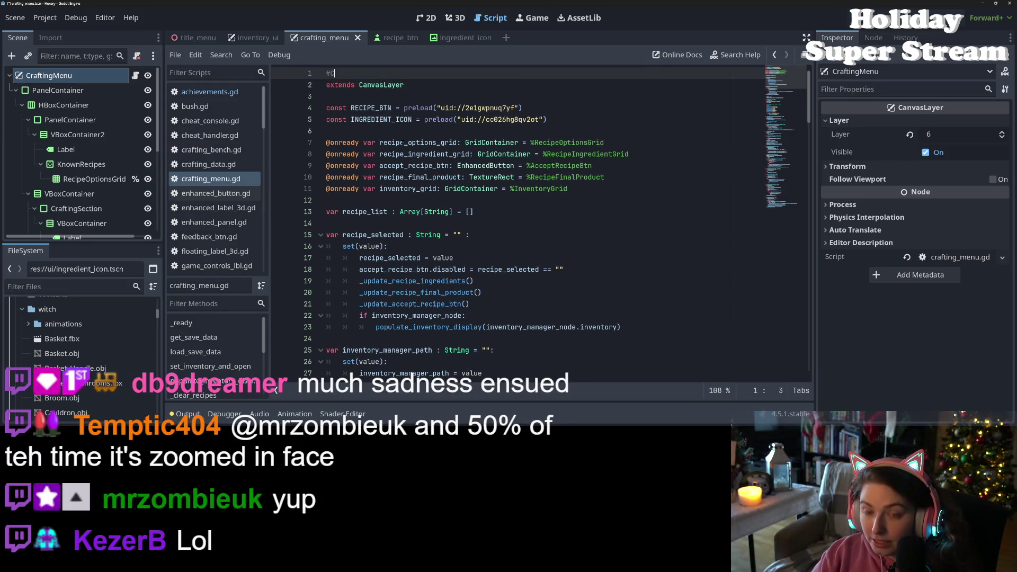
type("Menu")
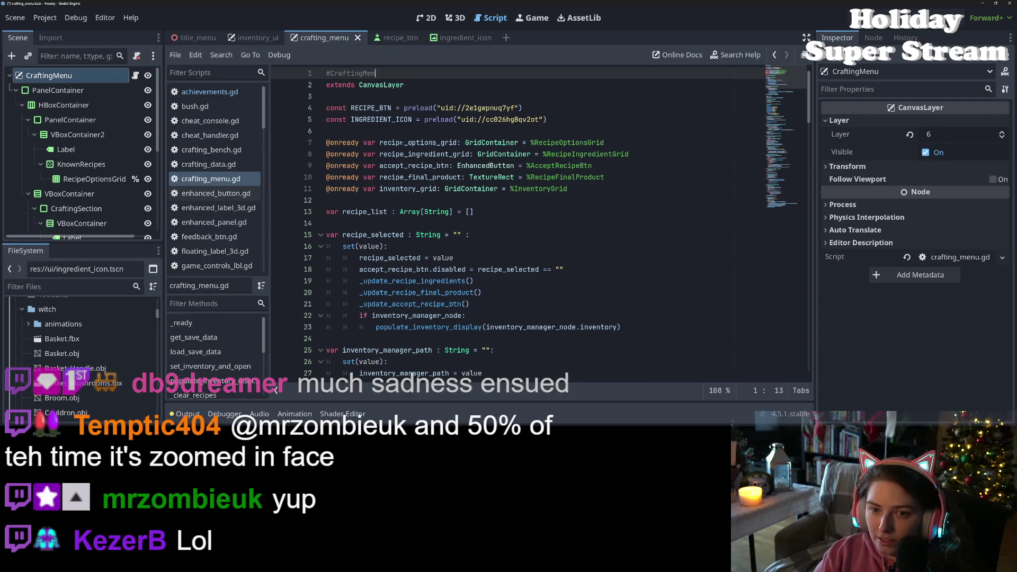
key("ctrl+shift+f")
type("CraftingMenu")
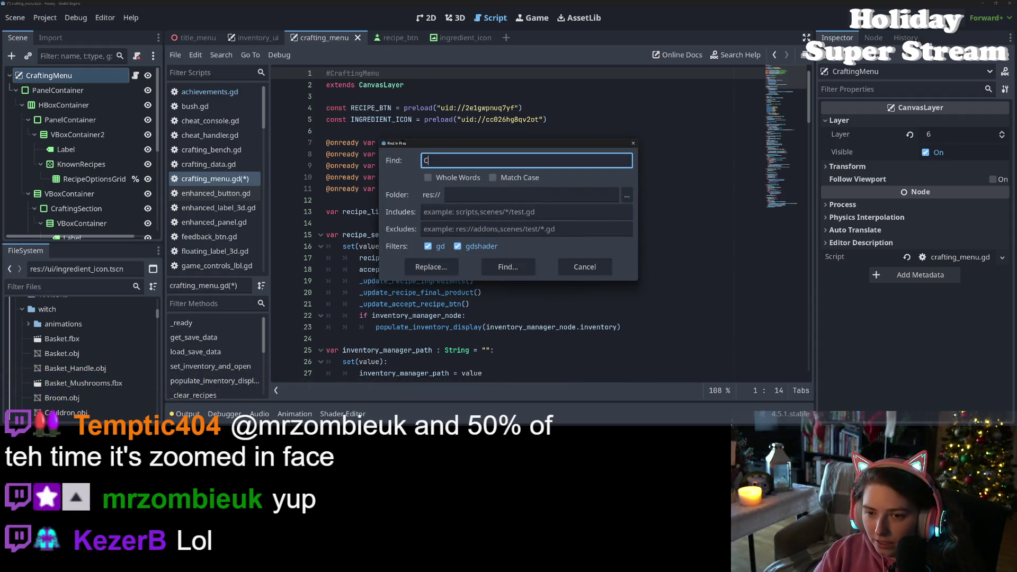
key("Return")
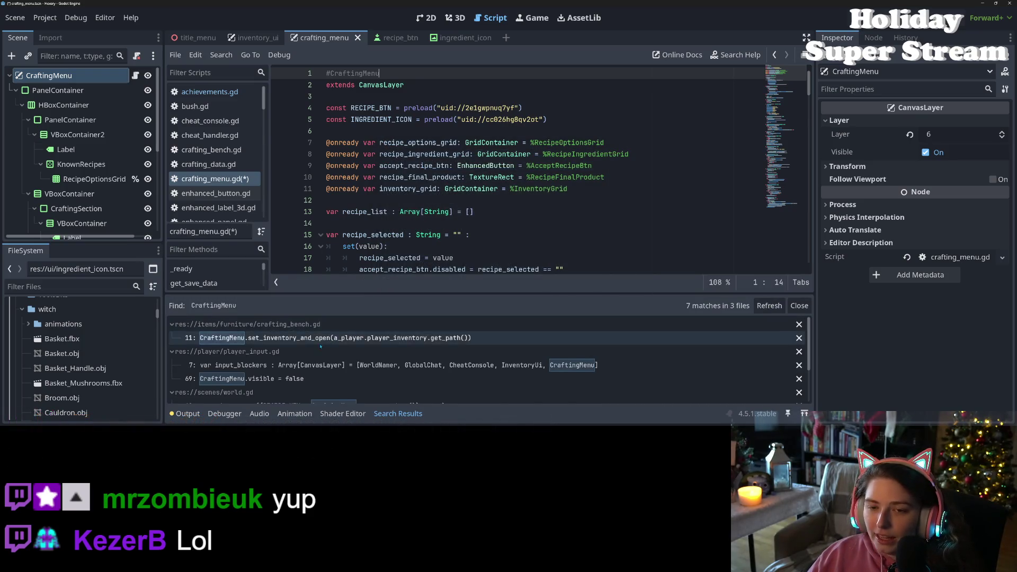
Add 'autoload' to the top comment and save crafting_menu.gd
left_click(329, 73)
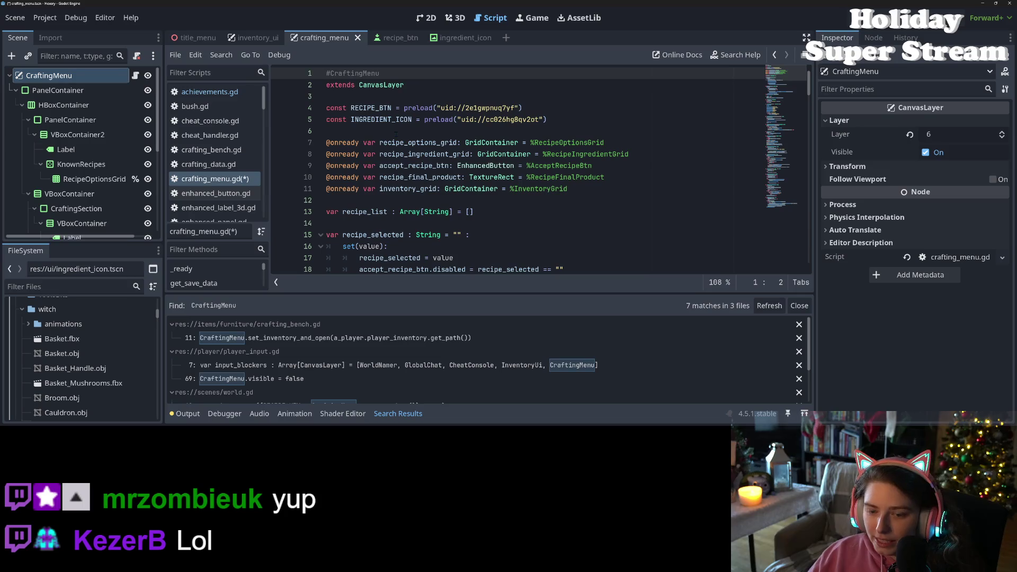
type("autoload")
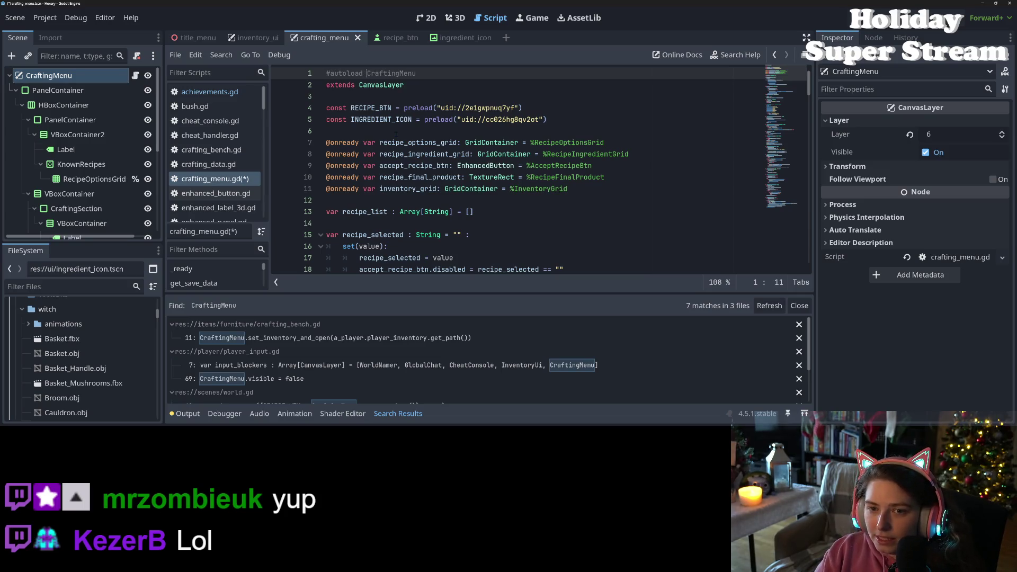
key("ctrl+s")
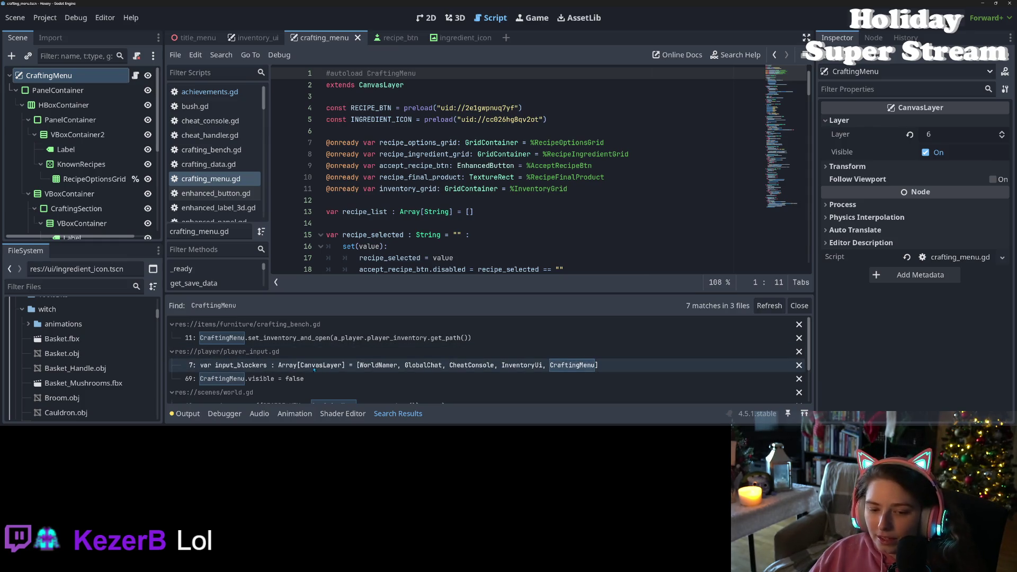
Open the crafting_bench.gd line 11 CraftingMenu match from the search results
scroll(318, 377, "down", 3)
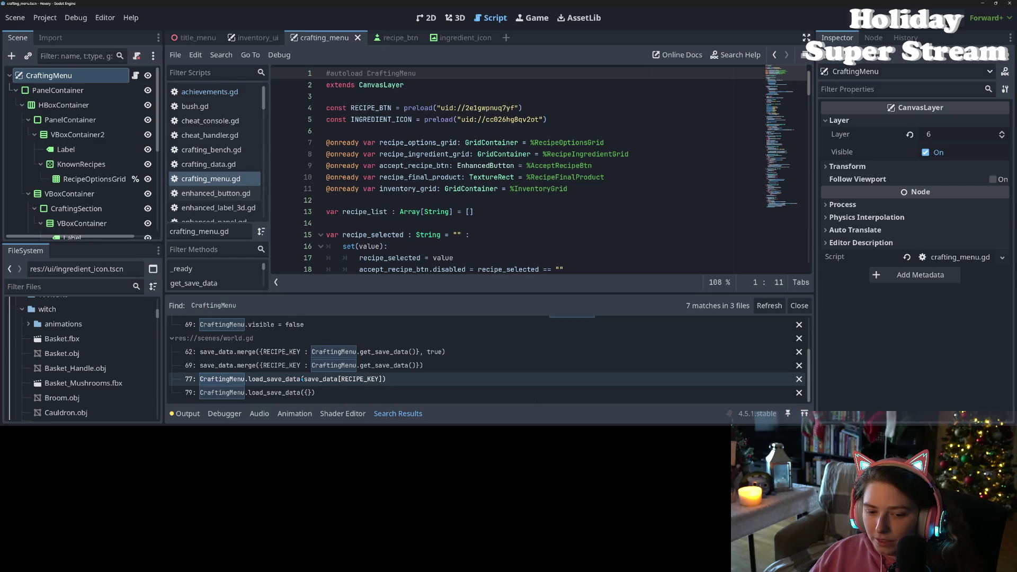
scroll(308, 375, "up", 3)
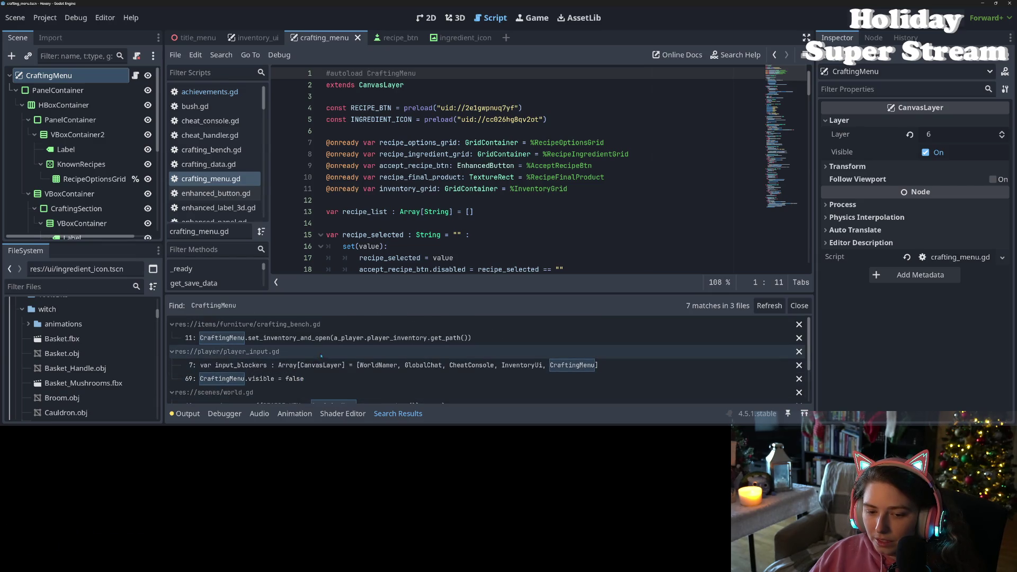
left_click(320, 338)
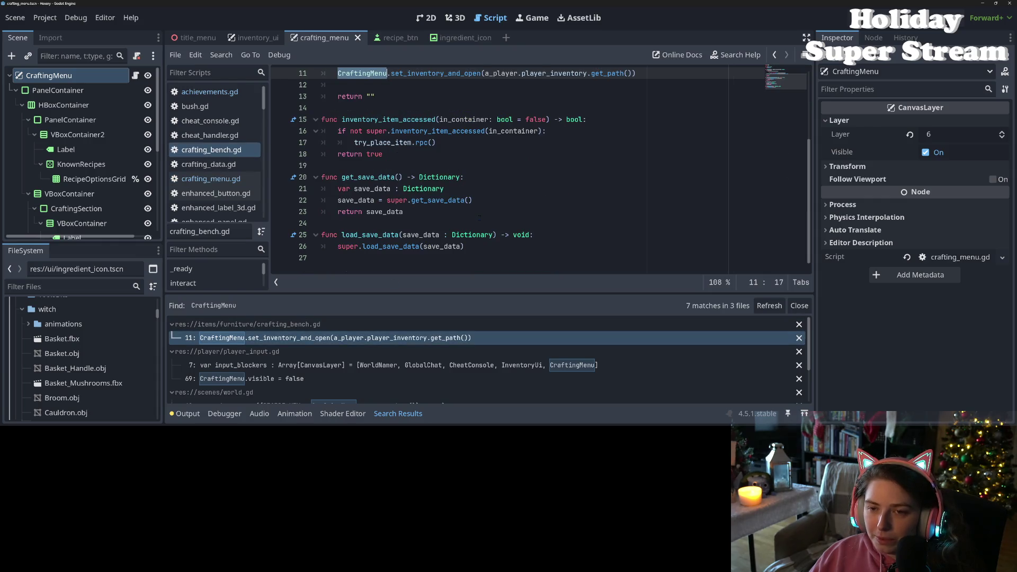
Insert 'a_player.name,' as the first set_inventory_and_open argument on line 11, save, and jump to its definition
scroll(480, 217, "up", 3)
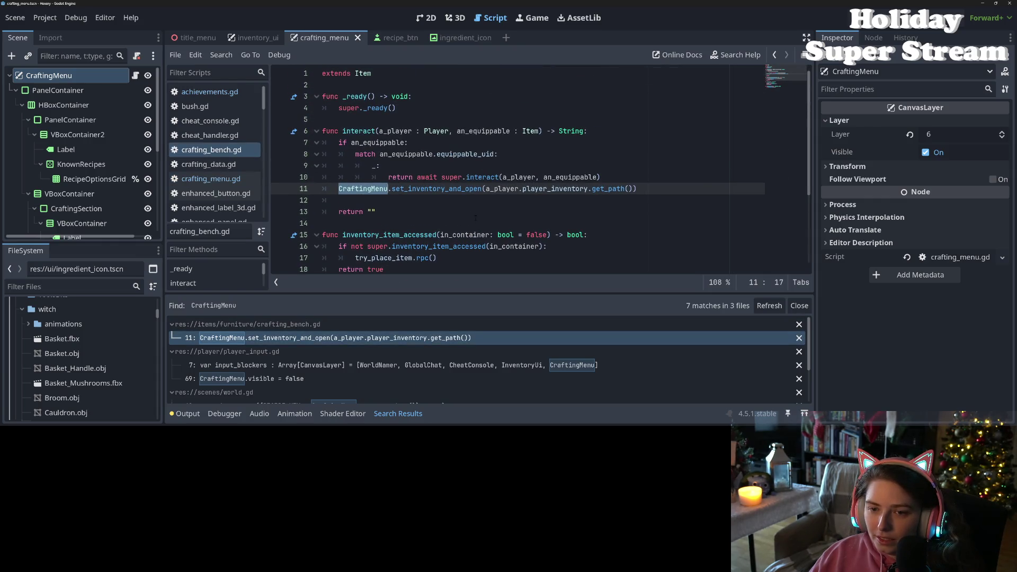
left_click(370, 189)
double_click(418, 192)
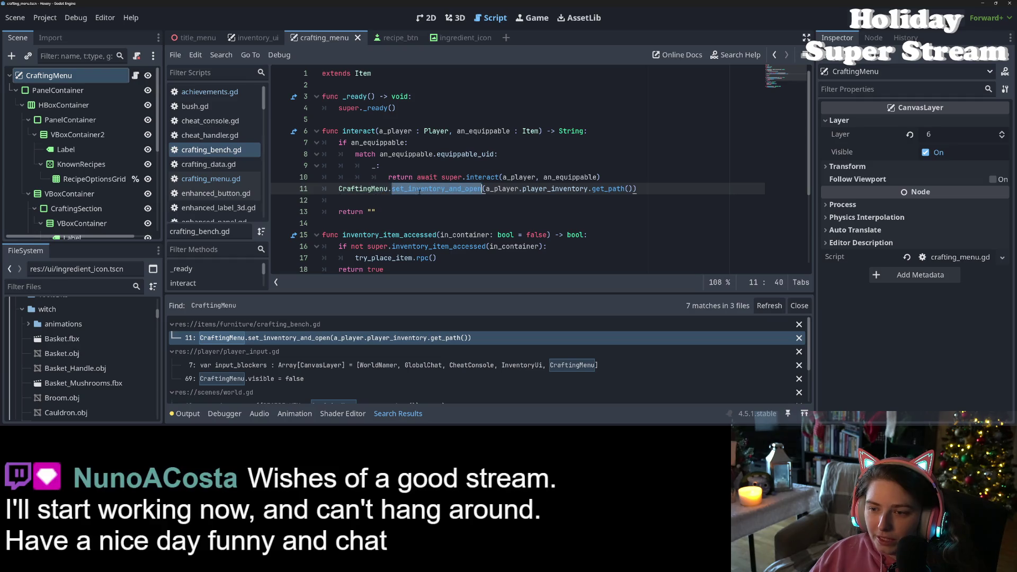
double_click(395, 131)
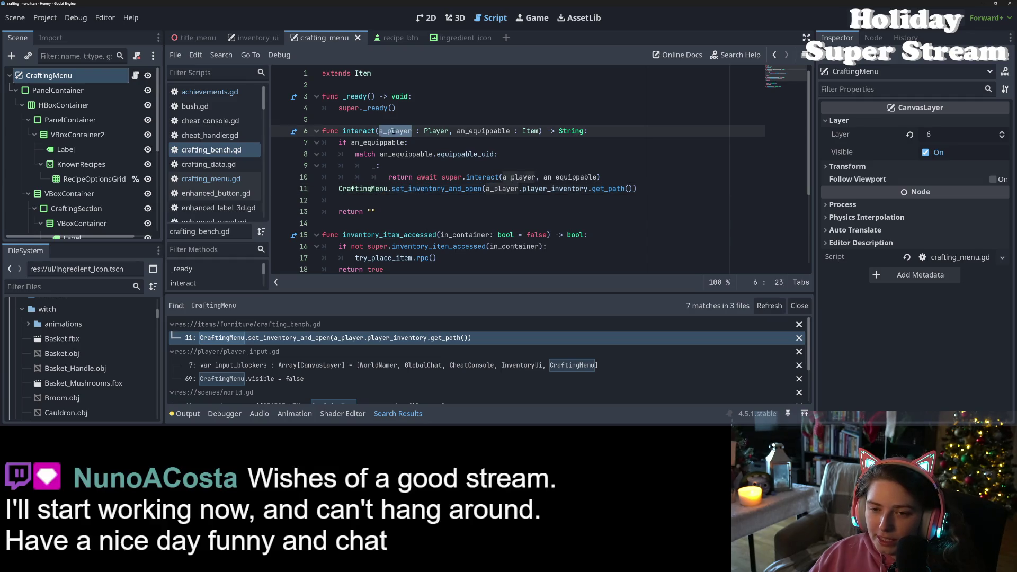
left_click(495, 189)
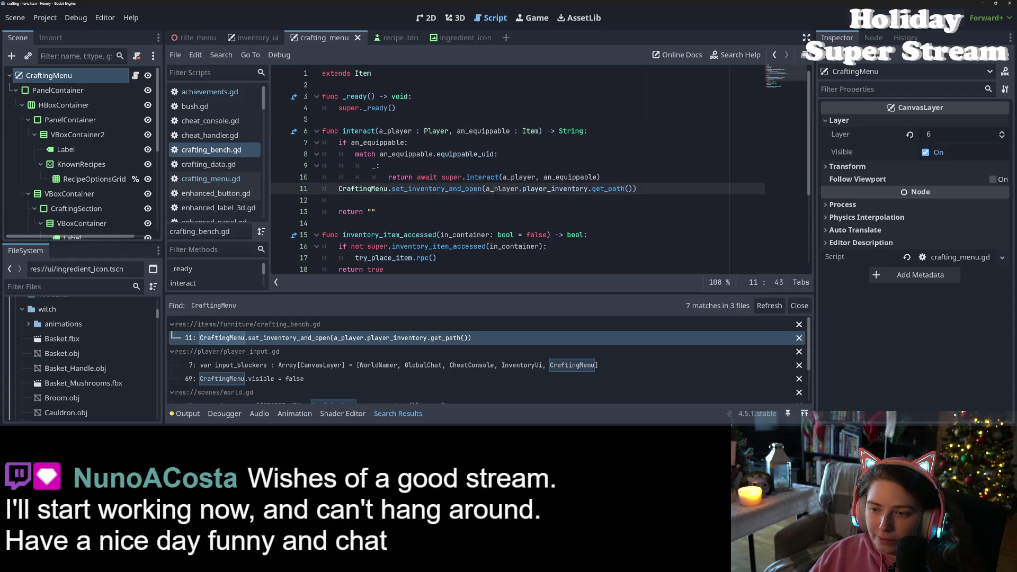
left_click(629, 189)
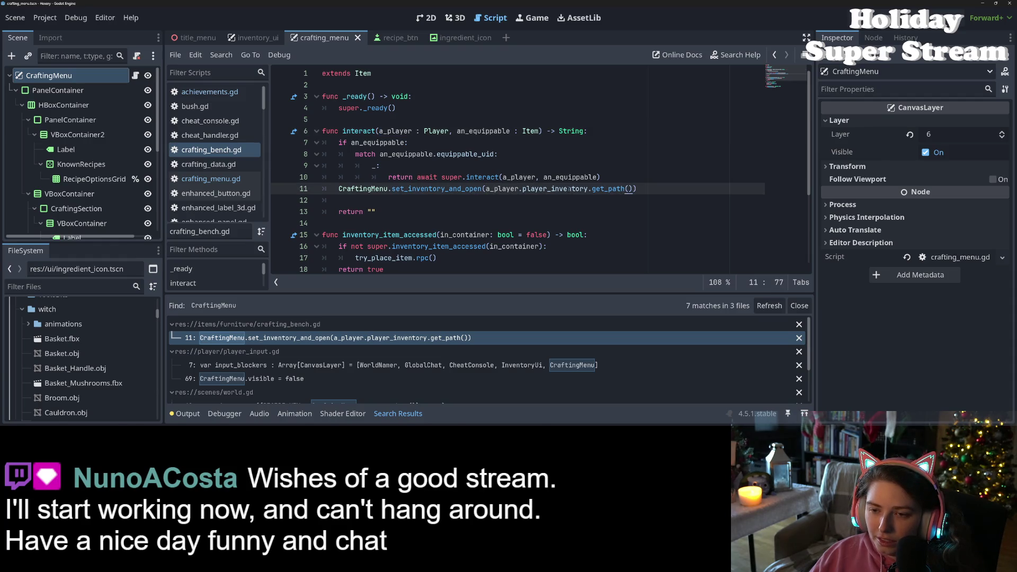
left_click(486, 189)
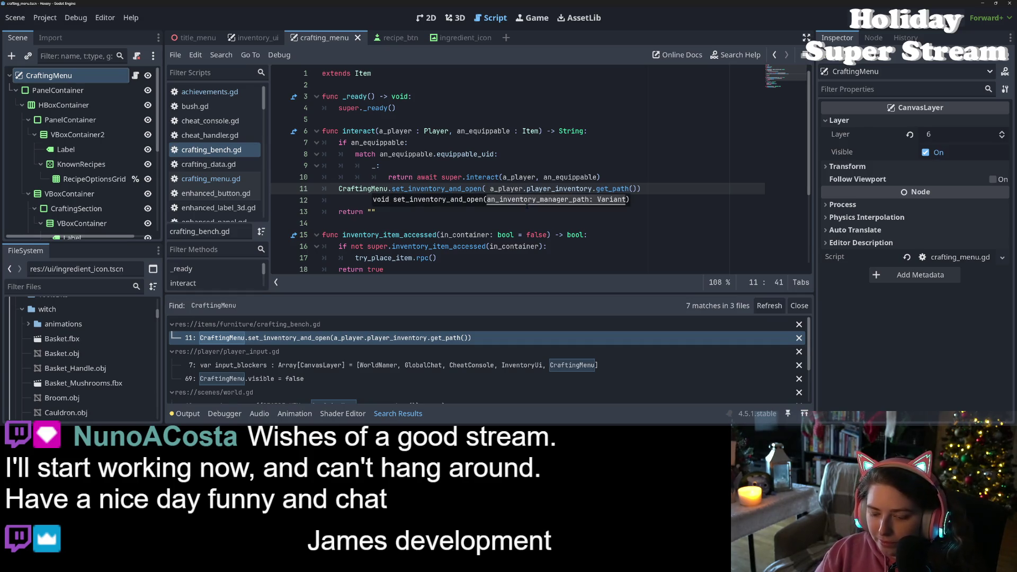
type("a_player")
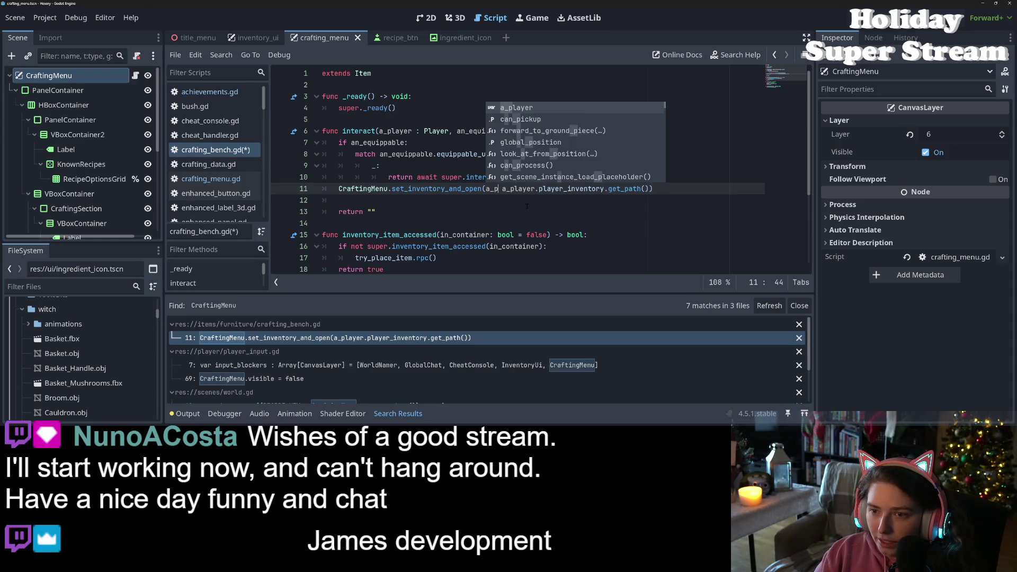
type(".name,")
key("ctrl+s")
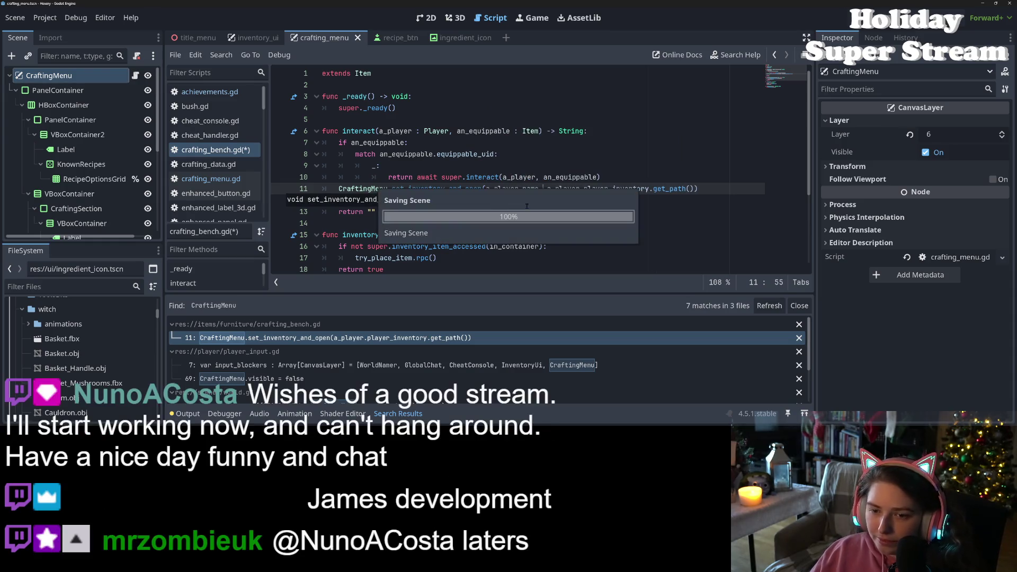
left_click(435, 189, "ctrl")
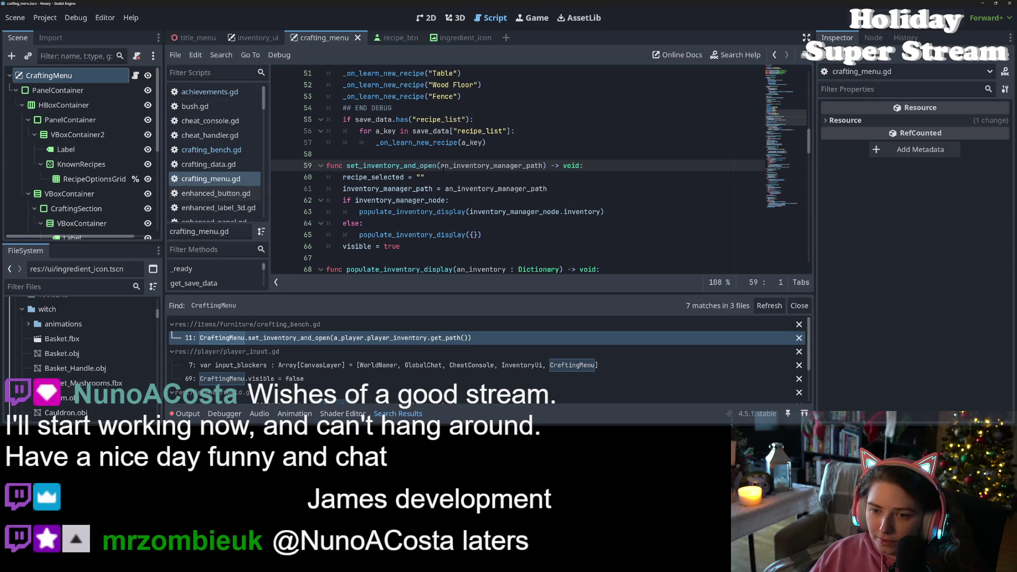
Change the parameters to (player_name: String, an_inventory_manager_path: String), save, then switch to the inventory_ui scene
type("player_n")
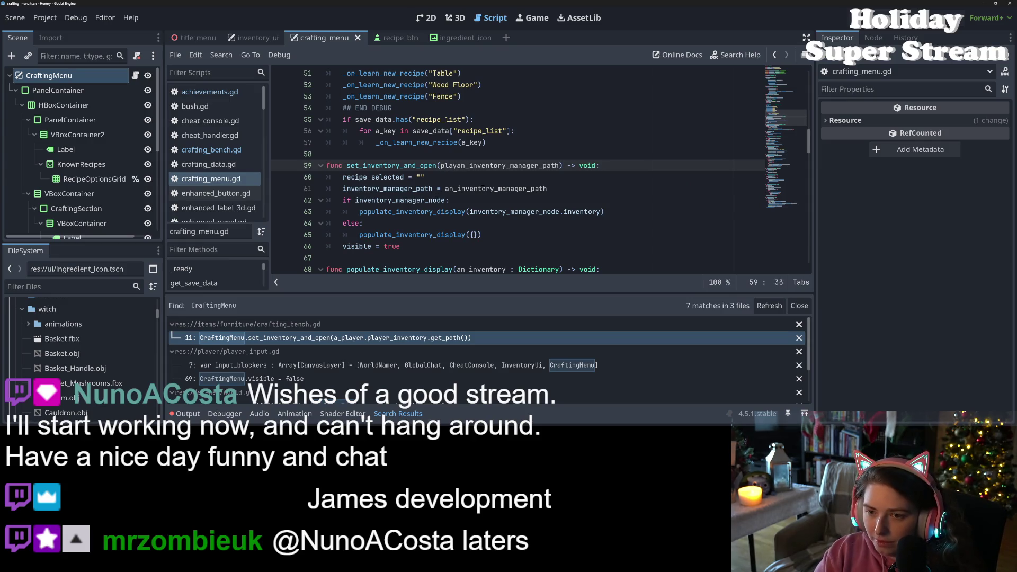
type("ame,")
key("Left")
key("Left")
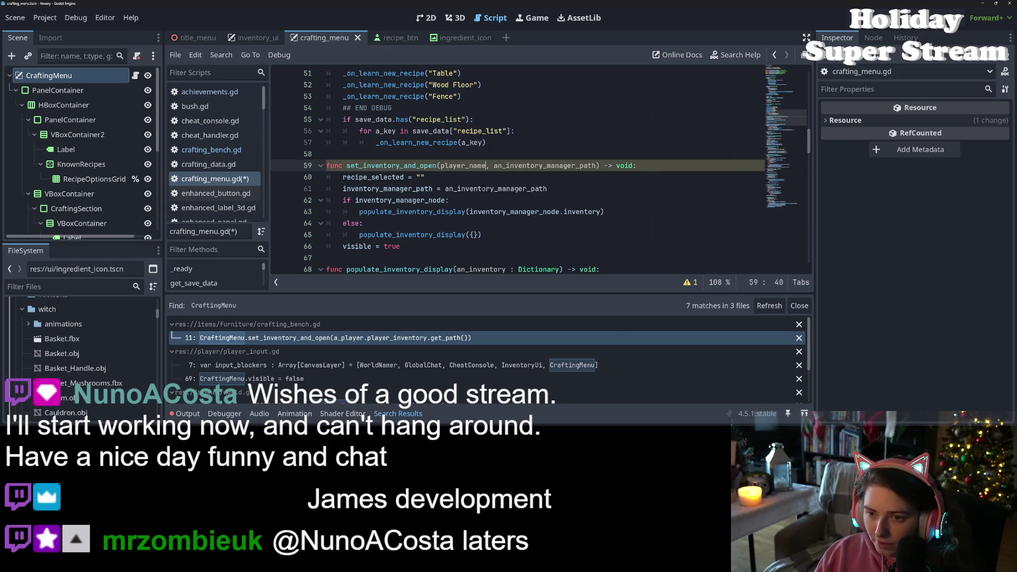
type(": String")
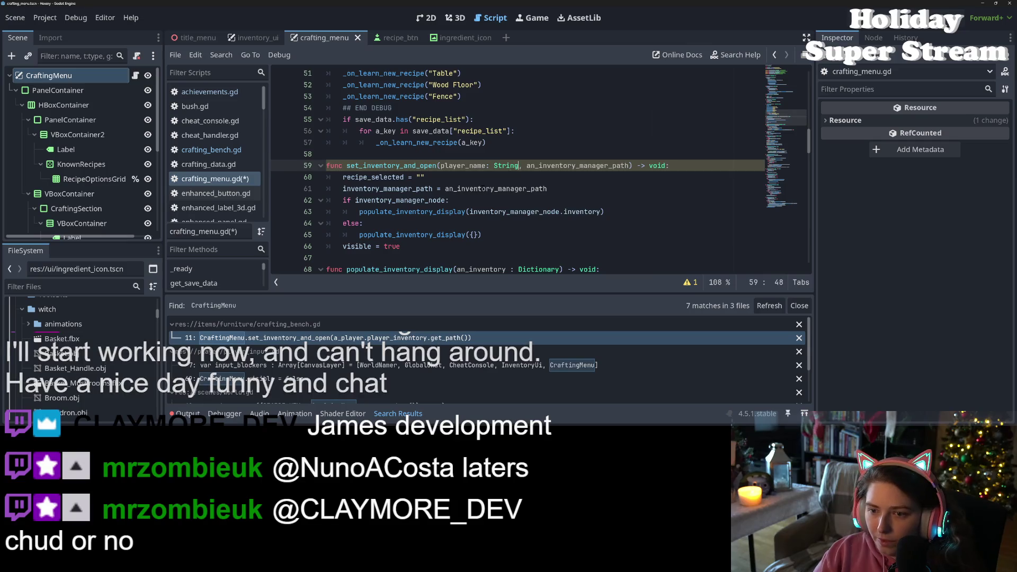
left_click(554, 166)
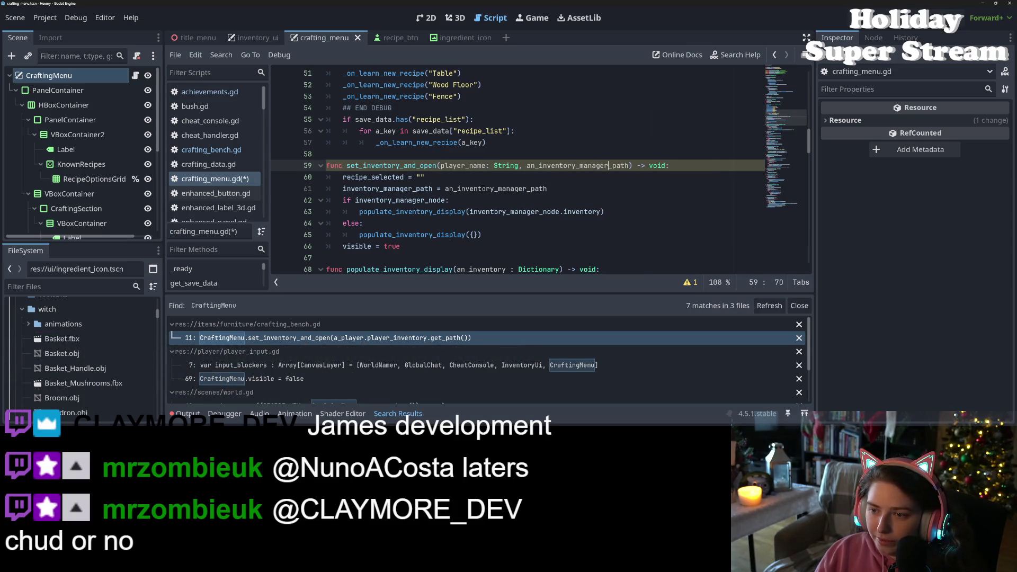
type(": Stri")
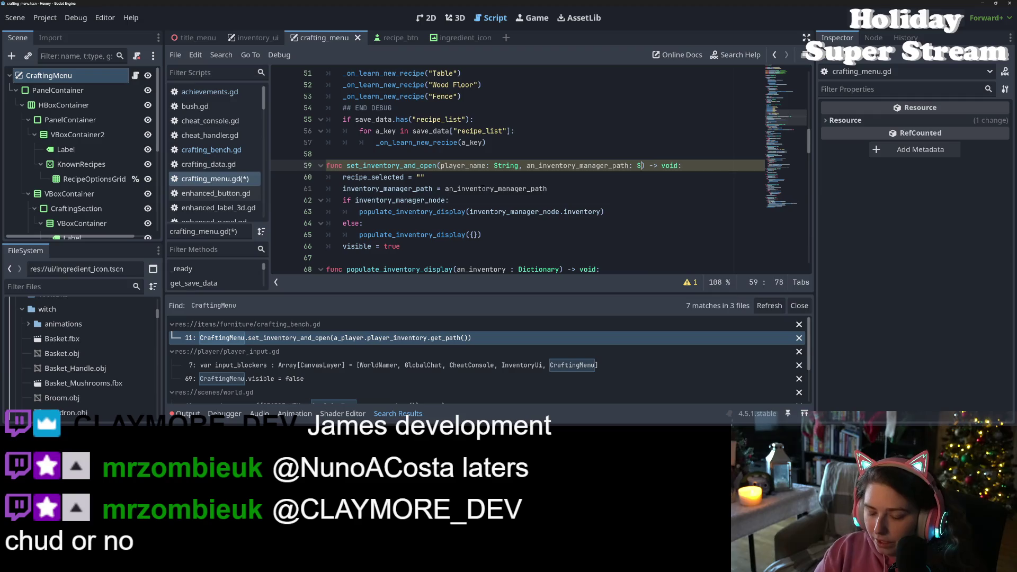
type("ng")
key("ctrl+s")
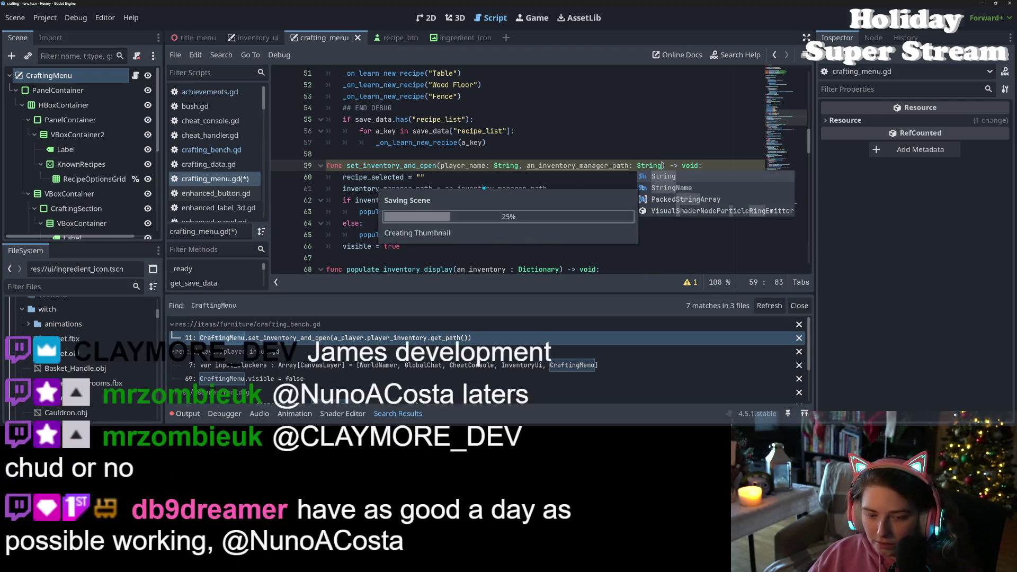
double_click(392, 166)
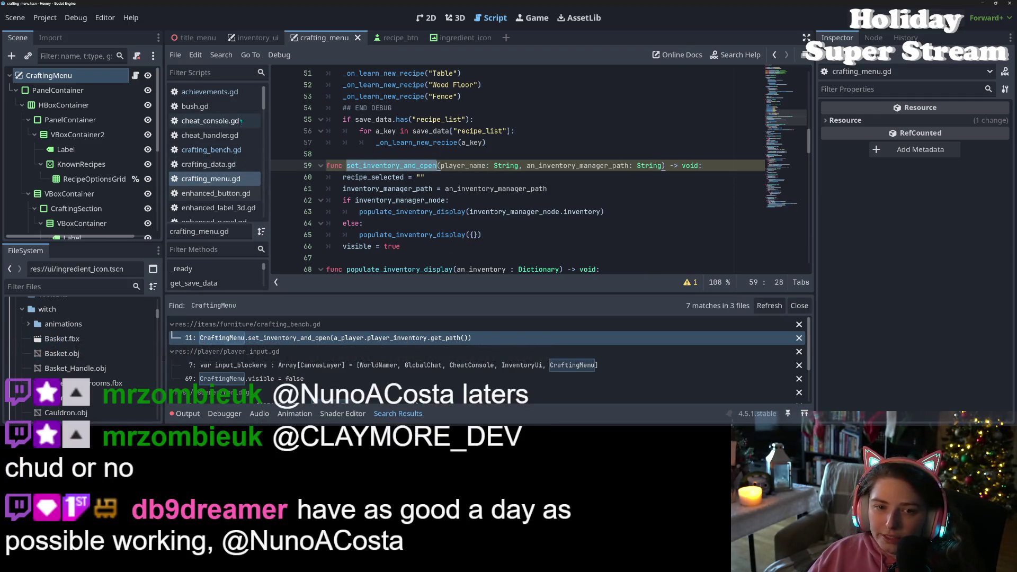
left_click(252, 38)
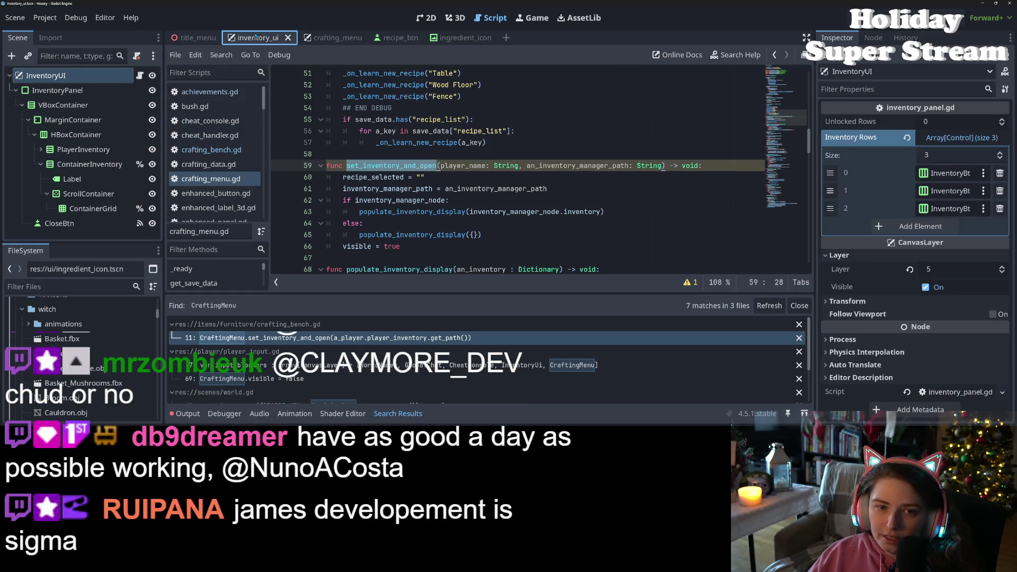
Copy the multiplayer guard checks from lines 32–35 into the start of set_inventory_and_open in crafting_menu.gd
scroll(449, 228, "down", 4)
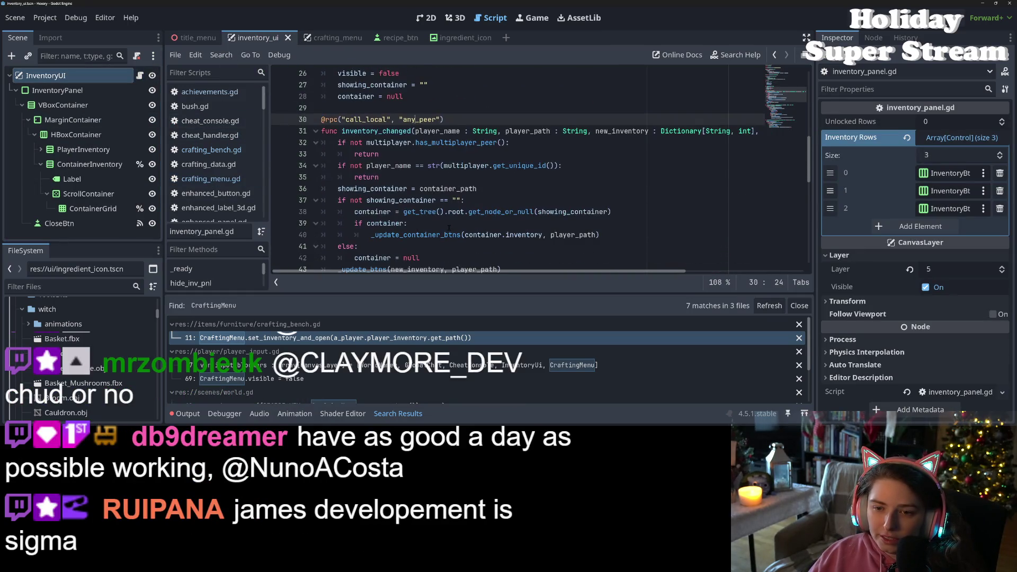
double_click(438, 131)
left_click(373, 188)
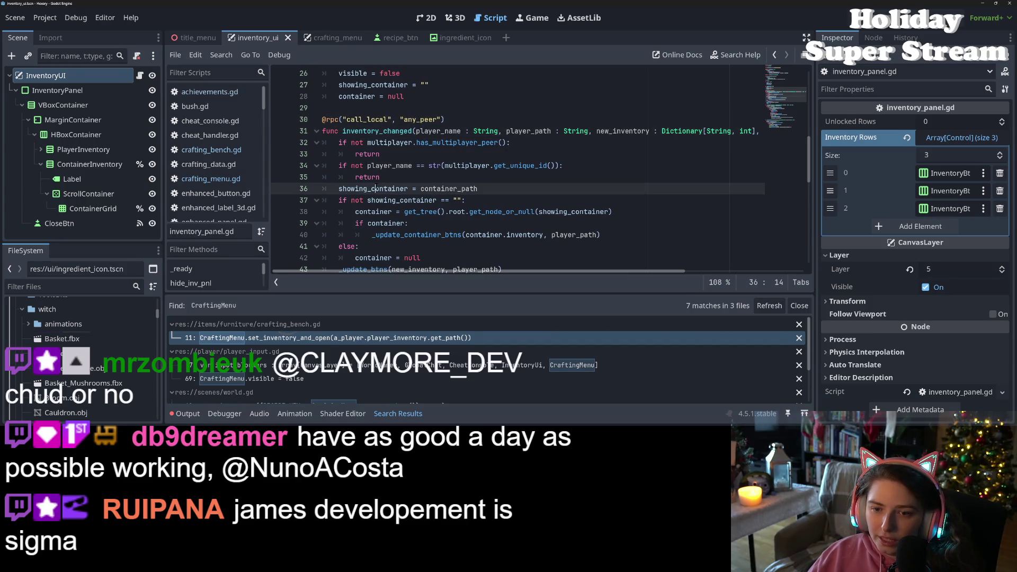
left_click_drag(395, 179, 339, 142)
key("ctrl+c")
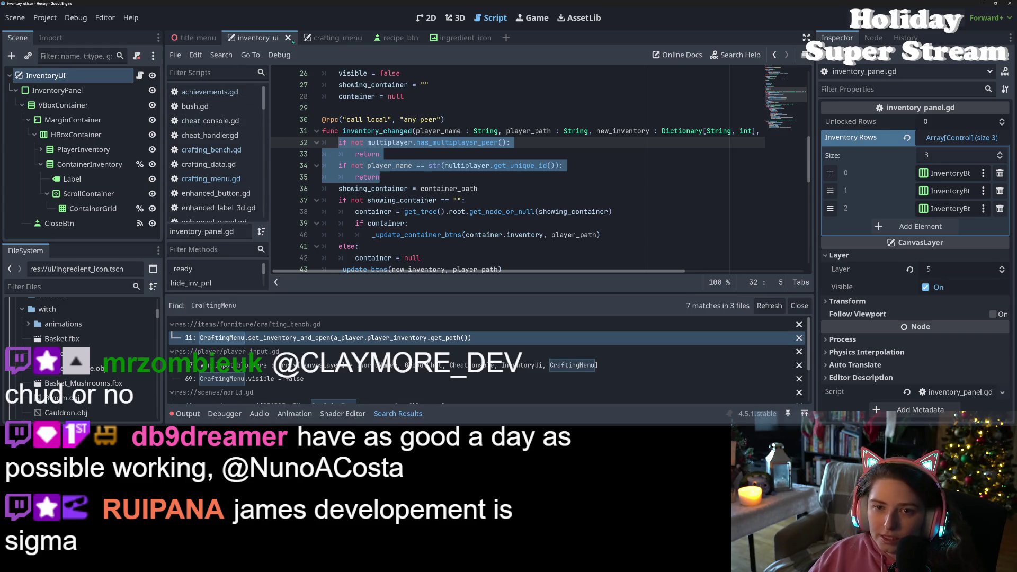
left_click(327, 39)
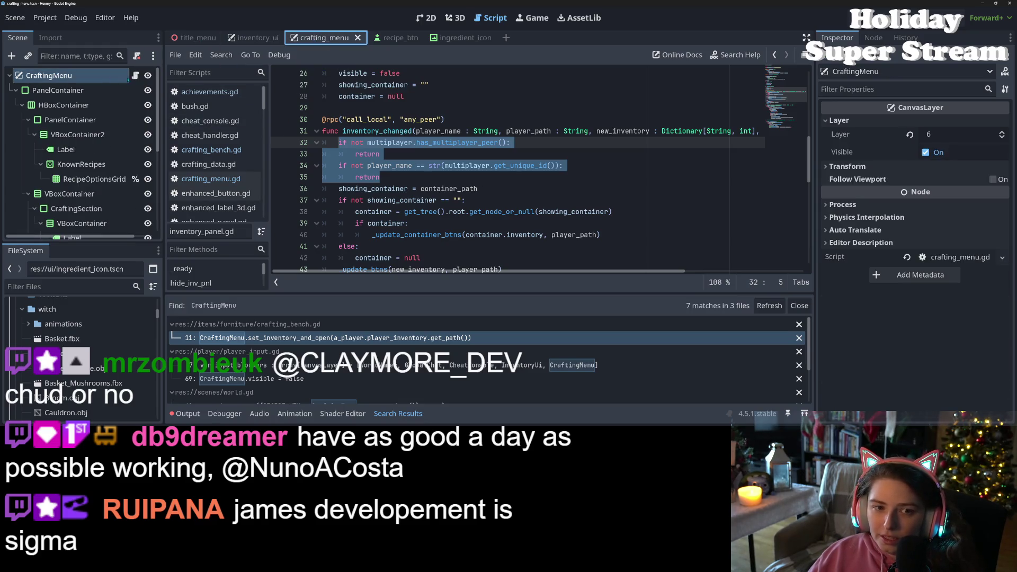
left_click(136, 75)
left_click(581, 177)
left_click(713, 165)
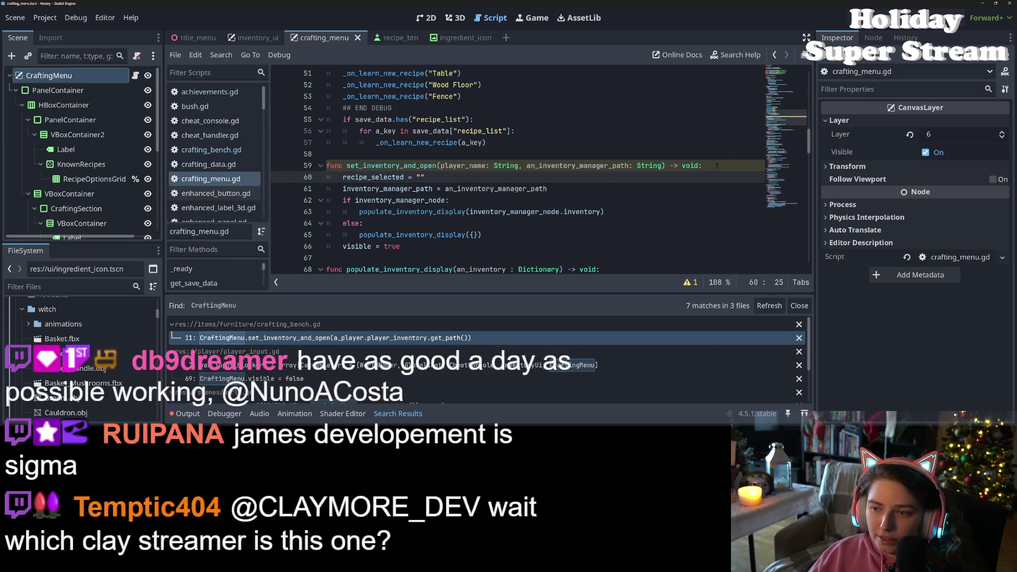
key("Return")
key("ctrl+v")
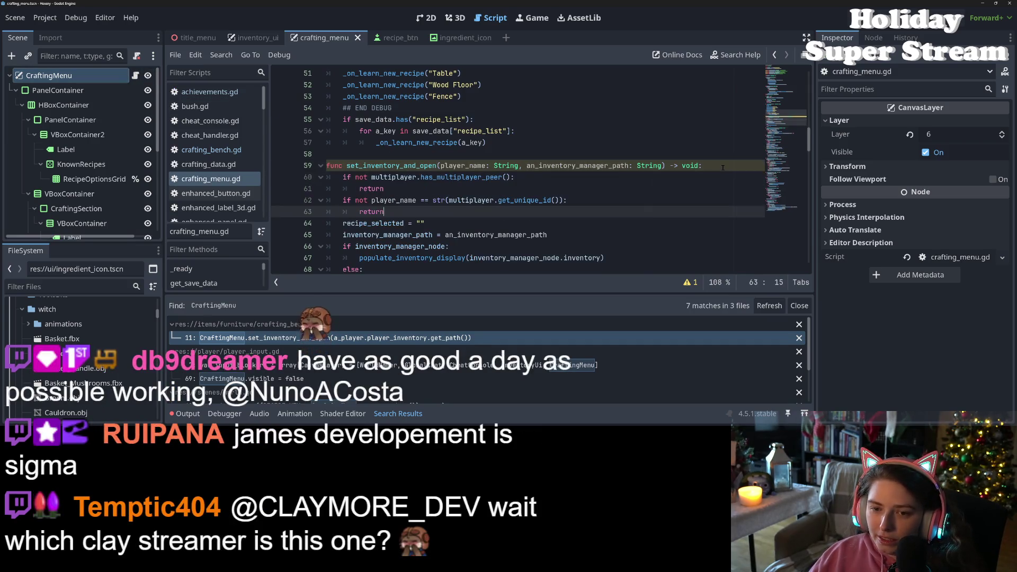
key("Up")
key("Up")
key("Up")
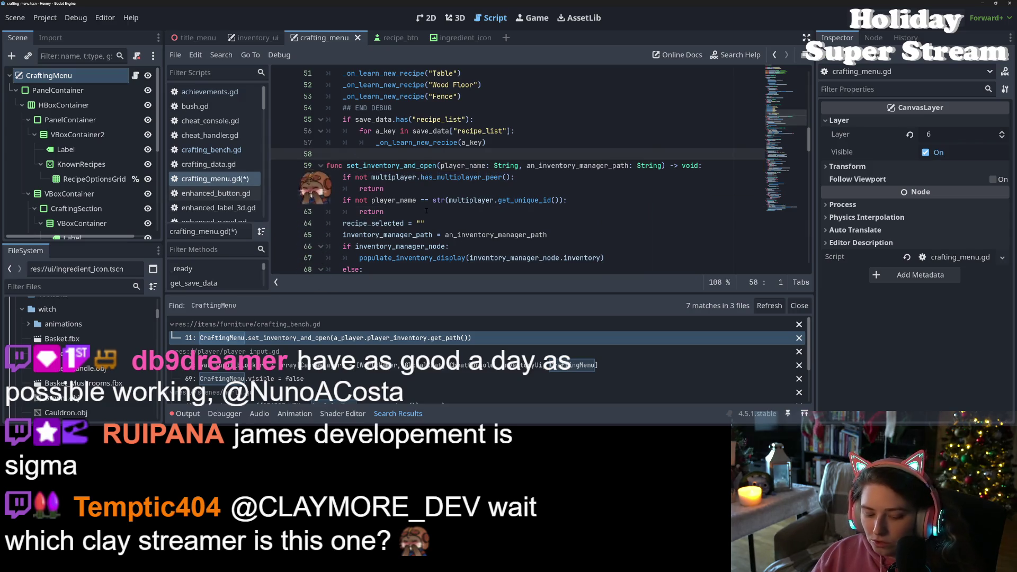
key("Return")
type("@rc")
key("Return")
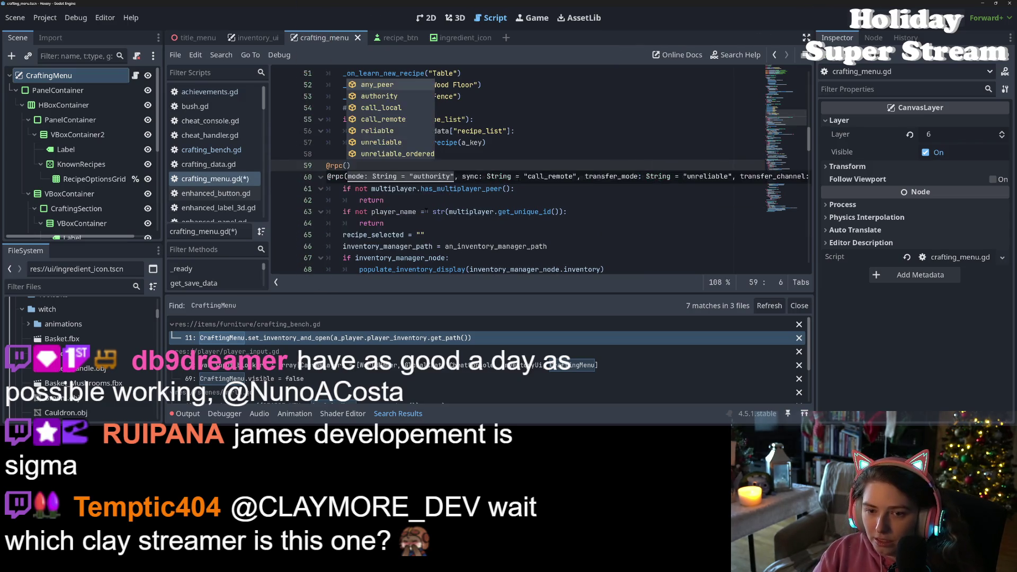
key("Return")
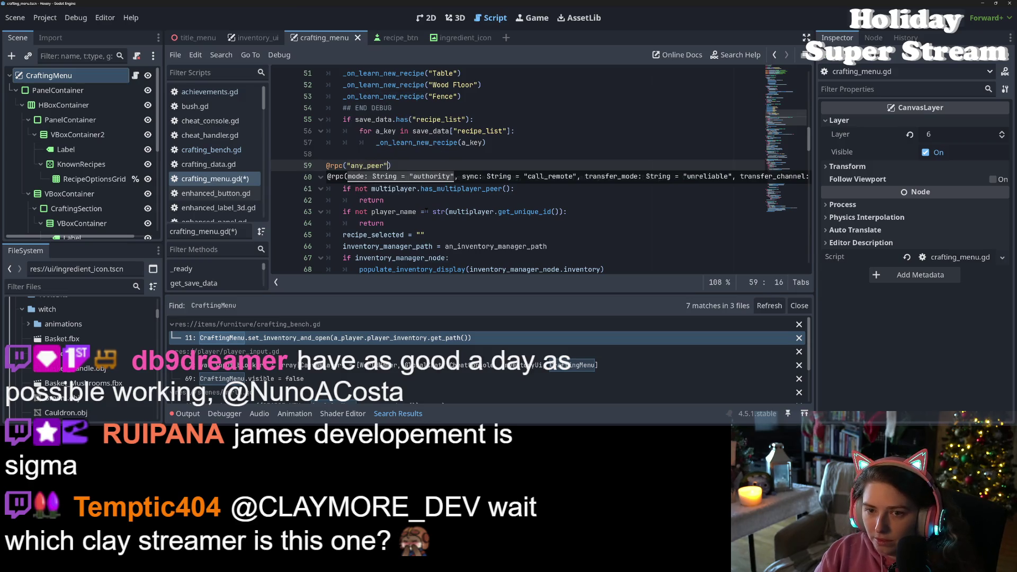
type(", \"c")
key("Return")
key("ctrl+s")
Search all project files for set_inventory_and_open
left_click(359, 188)
double_click(386, 177)
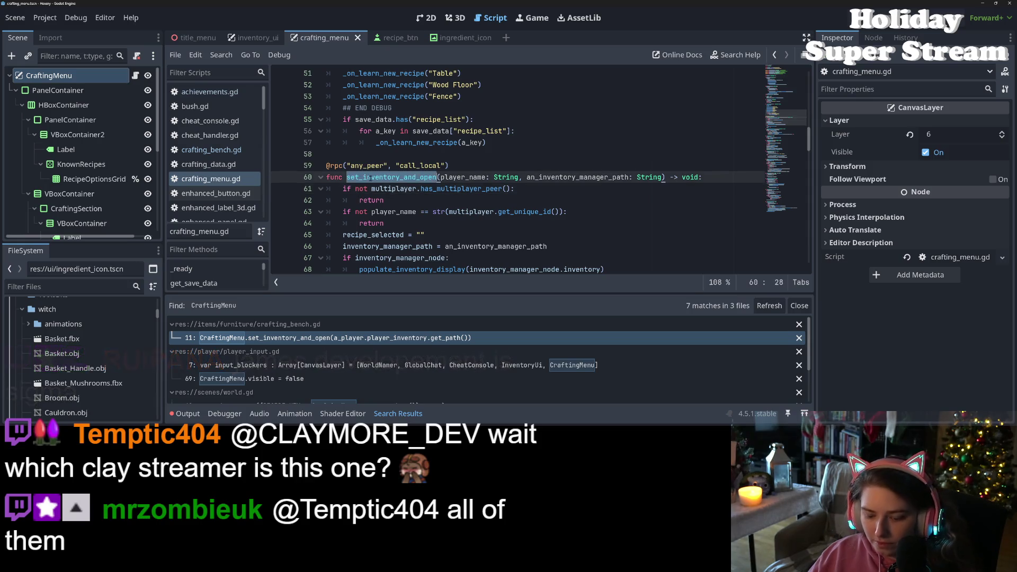
key("ctrl+shift+f")
left_click(488, 262)
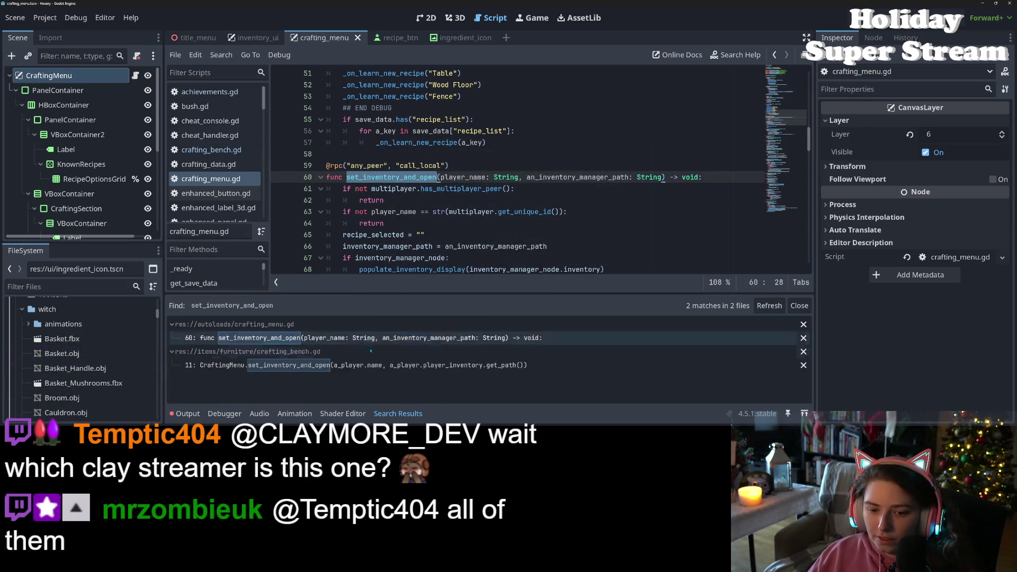
Append .rpc to the set_inventory_and_open call on crafting_bench.gd line 11 and save
left_click(374, 366)
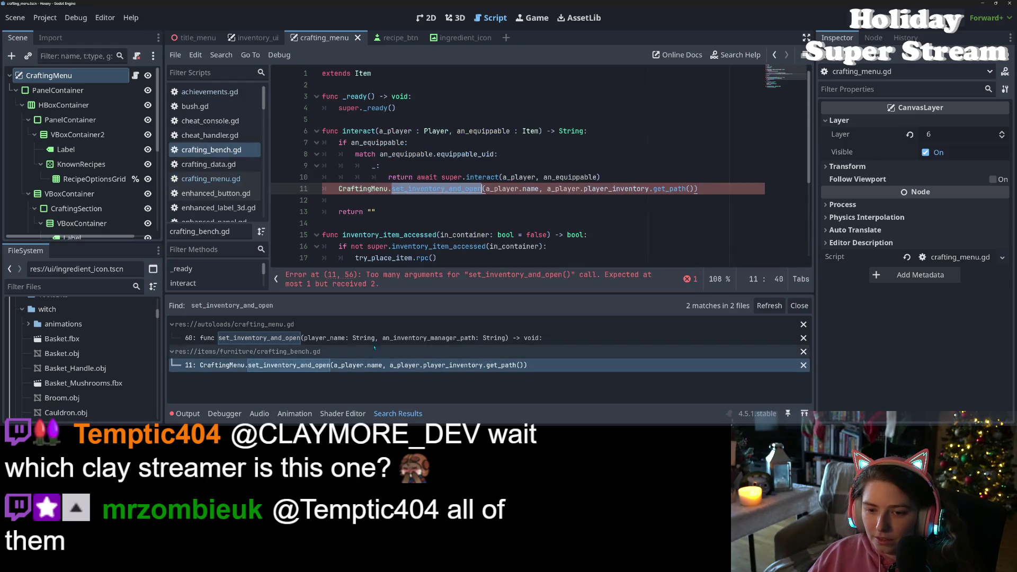
type(".rpc")
key("ctrl+s")
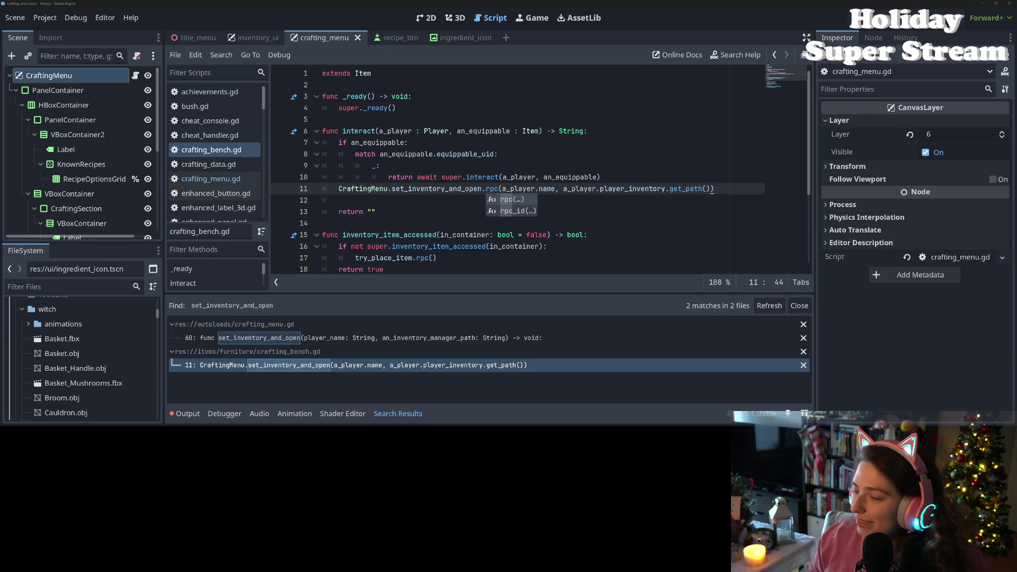
left_click(244, 41)
Select inventory_changed in inventory_panel.gd, then run the project with F5
left_click(140, 75)
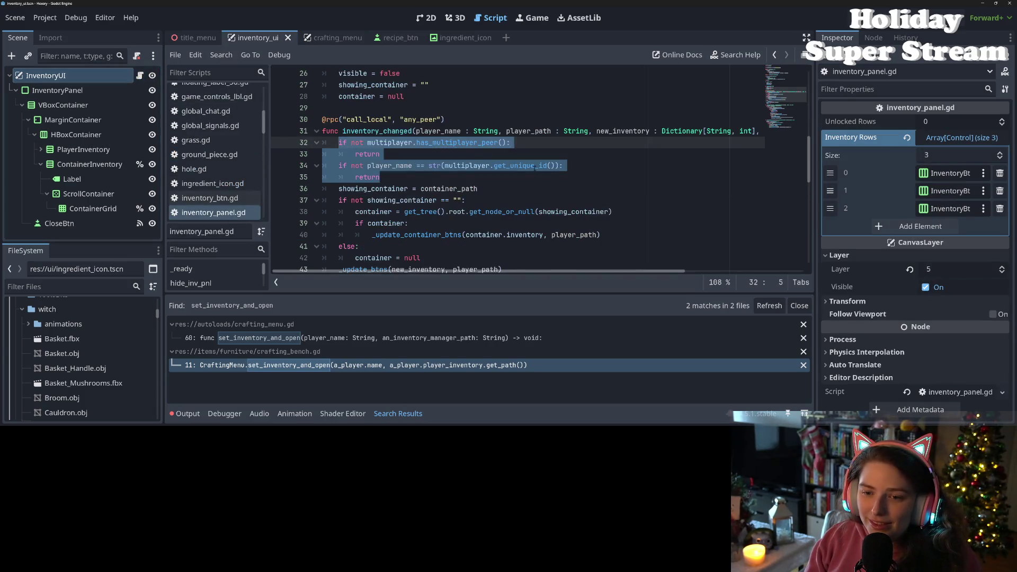
double_click(392, 132)
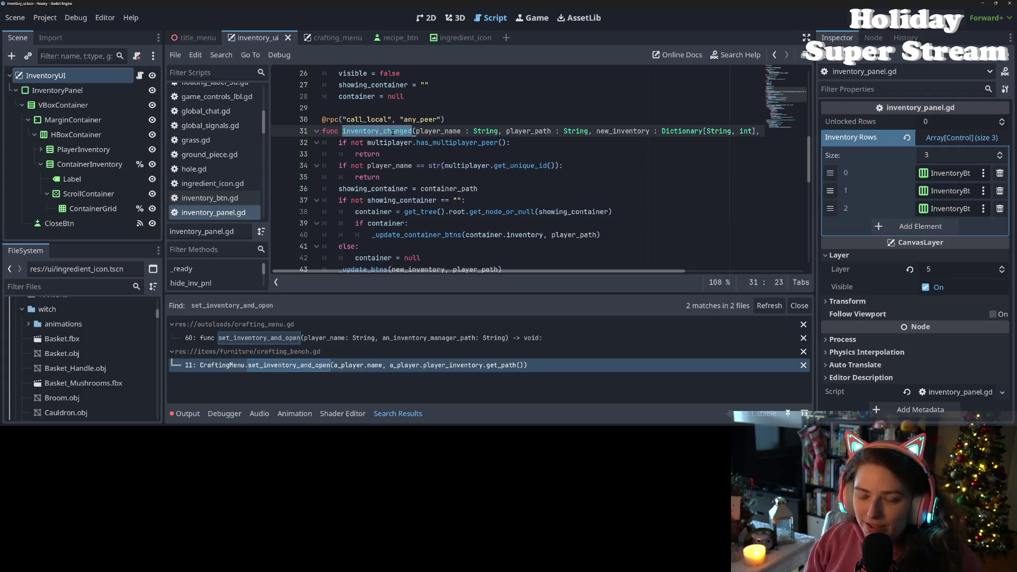
key("F5")
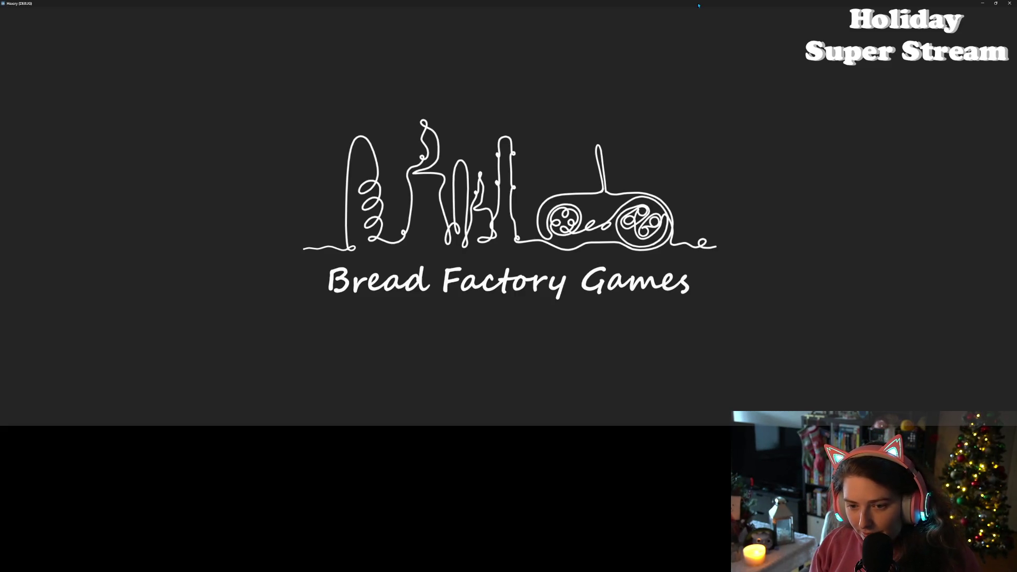
Snap the two game windows side by side and load the test2 save on the left
key("super+Left")
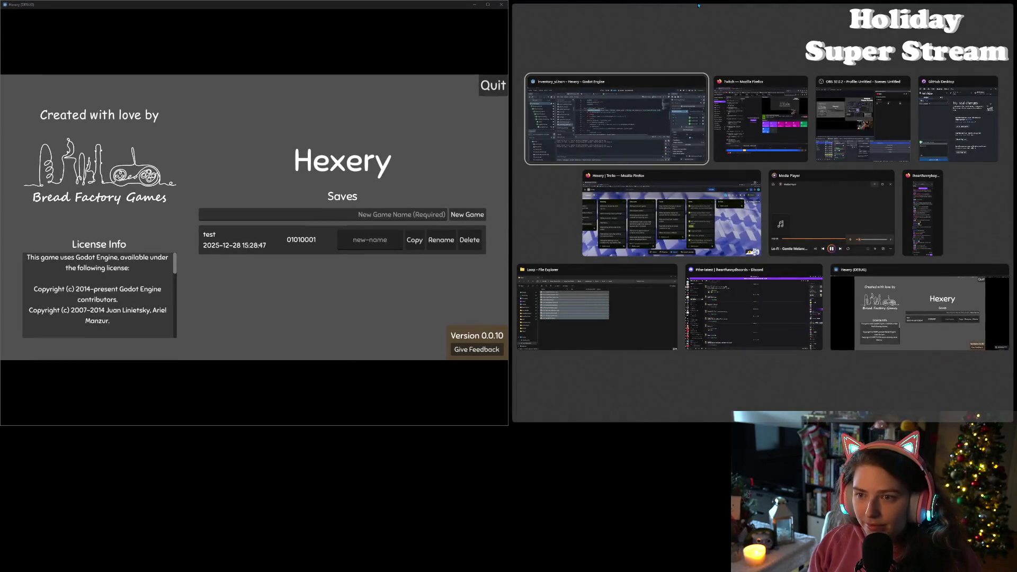
left_click(922, 343)
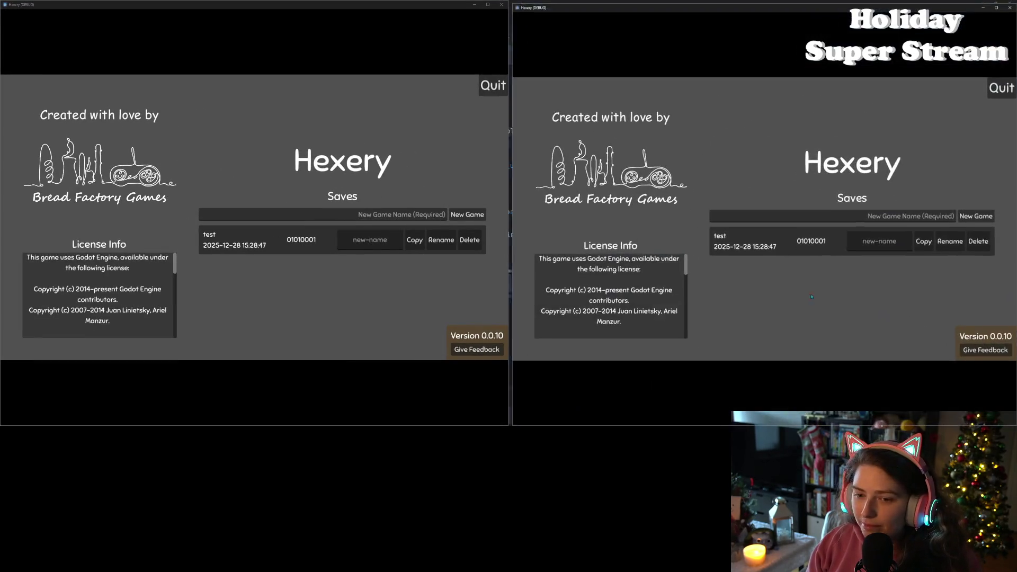
left_click(304, 245)
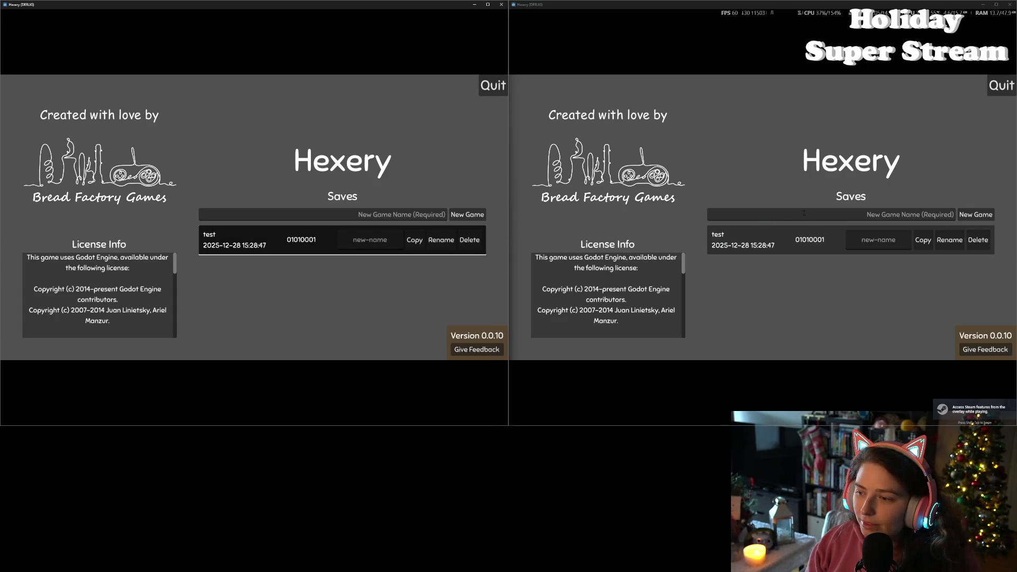
Create a new game named test2 in the right window with world name sijfkwjifj
left_click(803, 212)
type("test2")
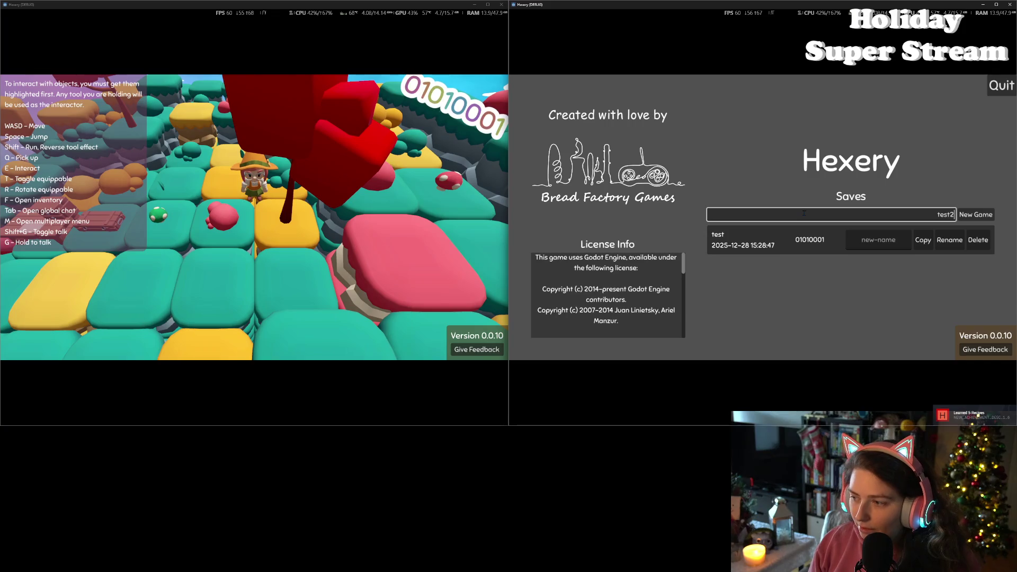
key("Return")
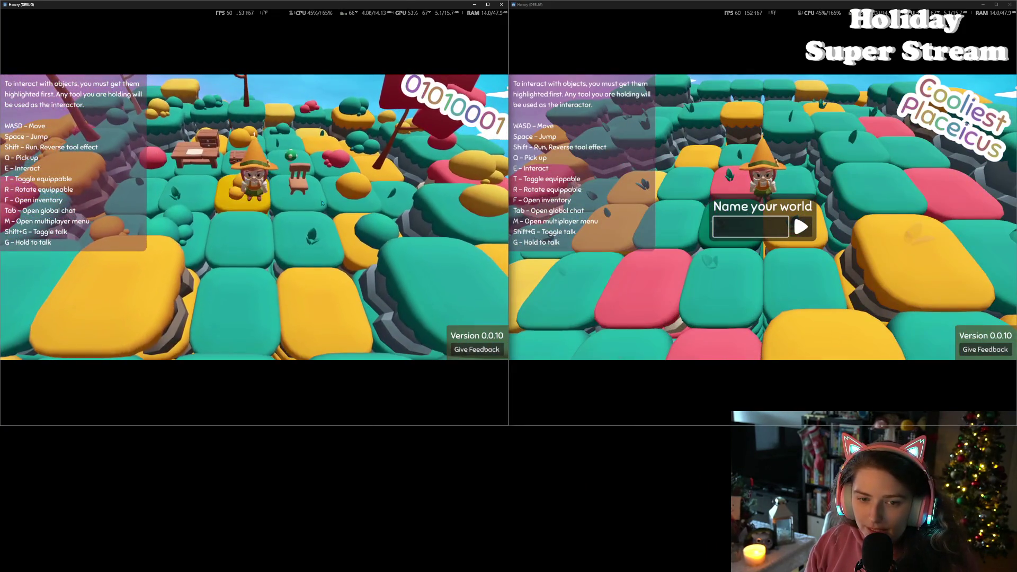
left_click(763, 226)
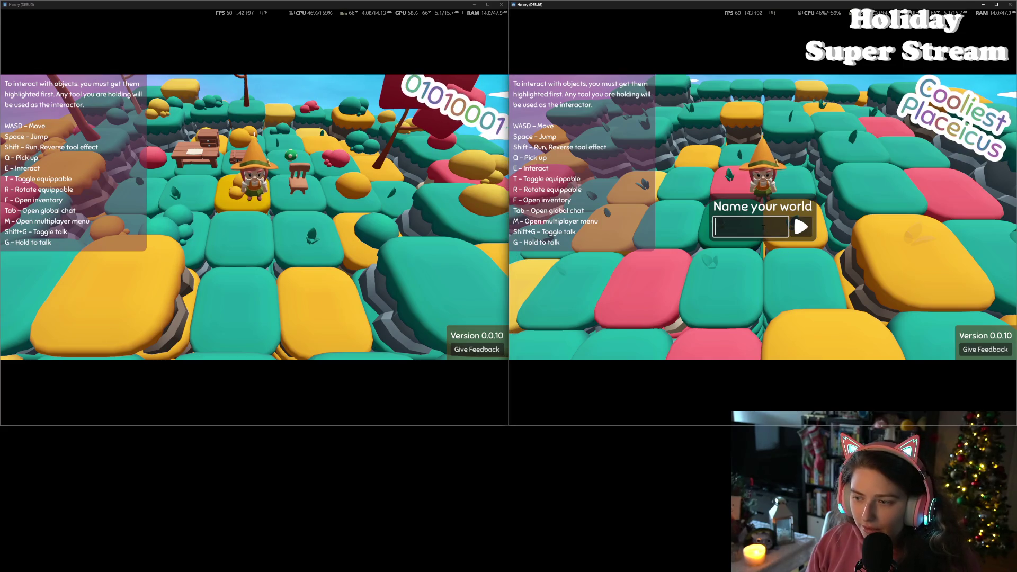
type("fkwjifj")
key("Return")
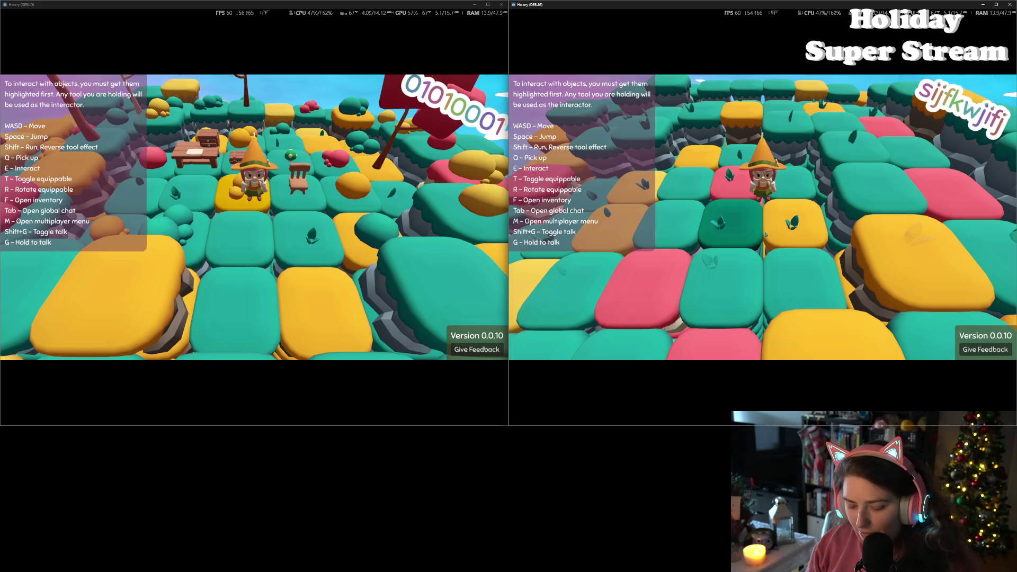
Check the player inventory in each window and open the left window's multiplayer menu
key("f")
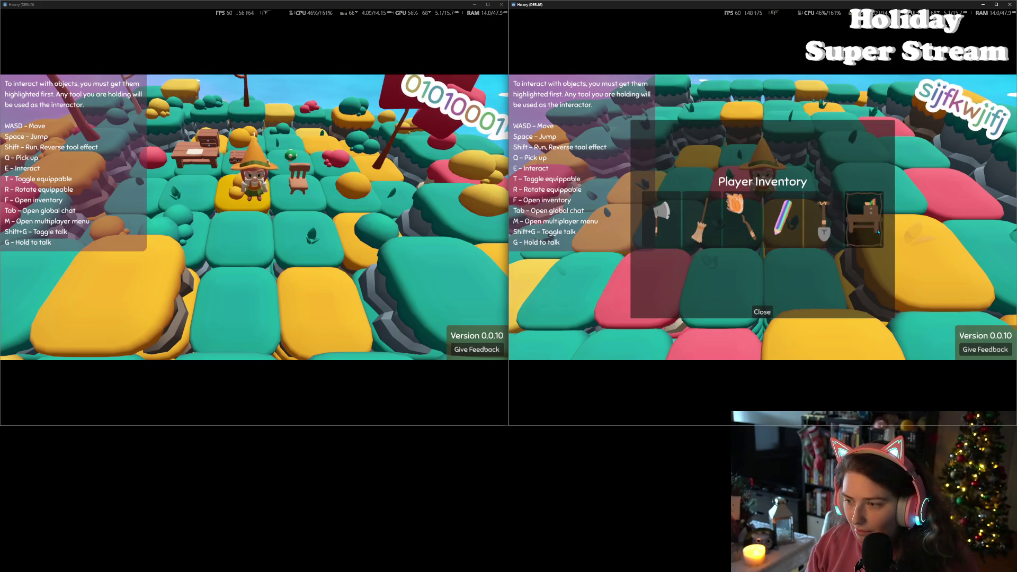
left_click(765, 312)
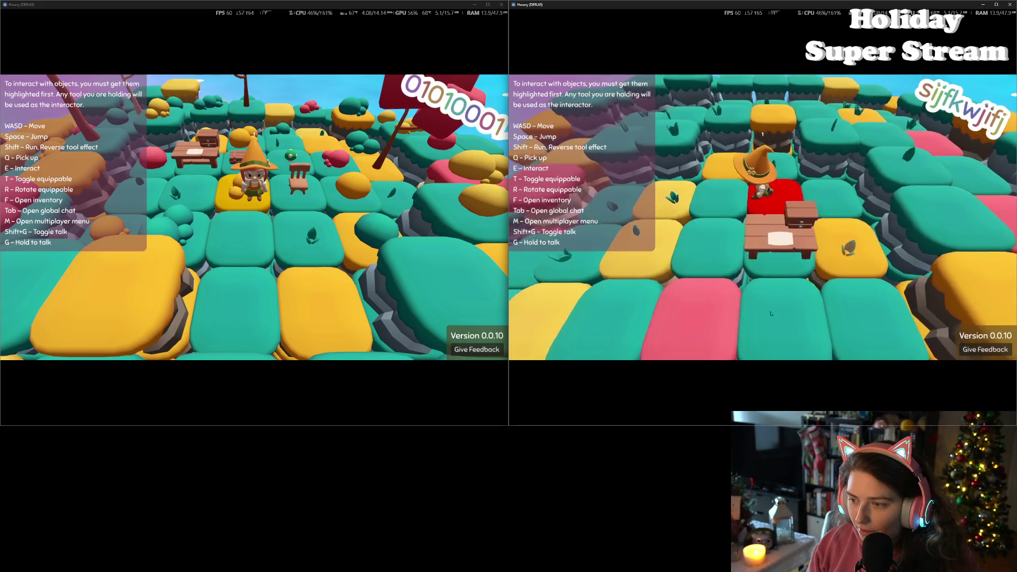
left_click(289, 189)
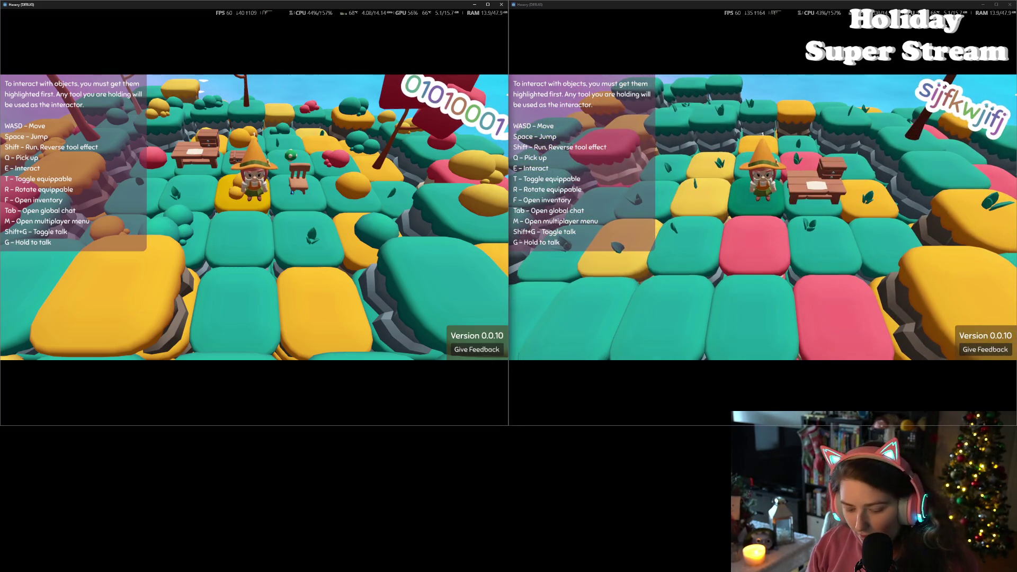
key("m")
key("m")
key("f")
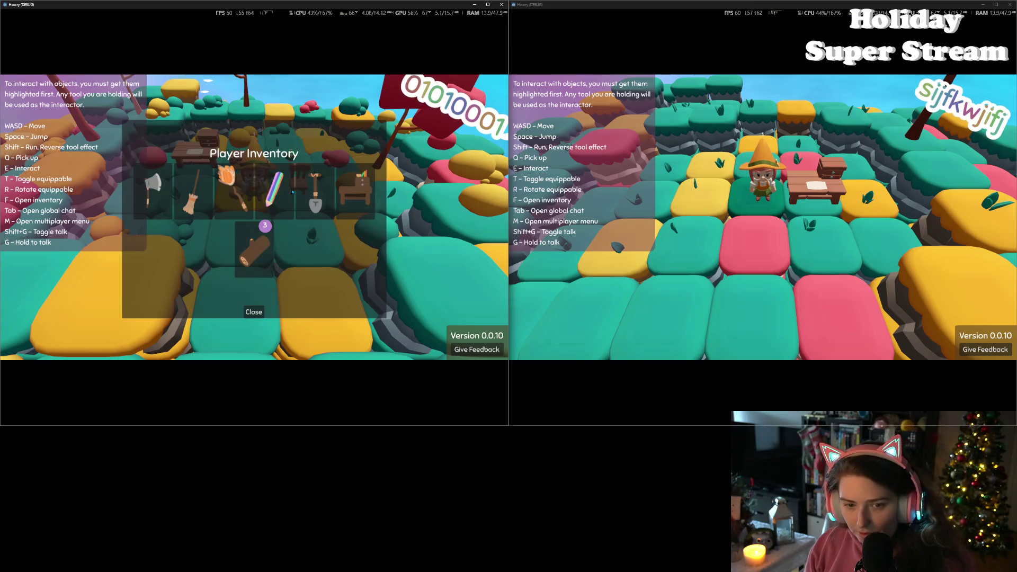
key("f")
Open the multiplayer menu in the right window and host a local game
left_click(976, 39)
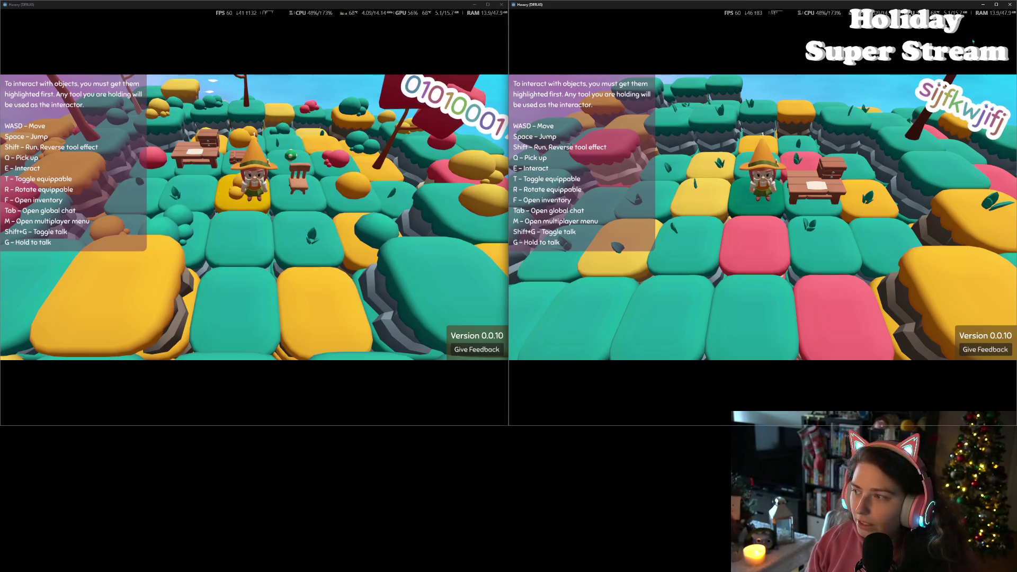
key("m")
left_click(571, 242)
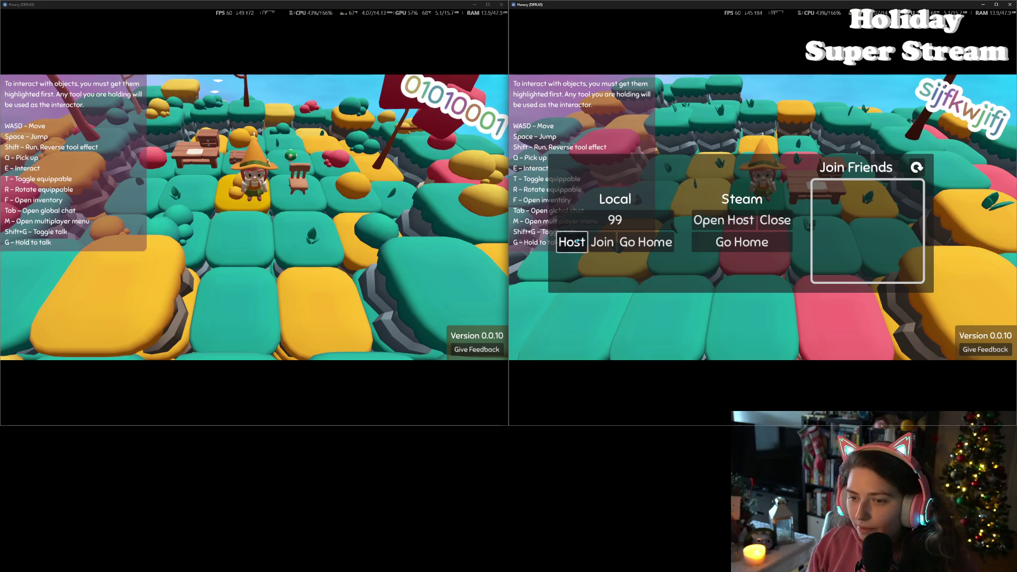
Join the local host from the left window, walk to the crafting bench, and open it with E
left_click(257, 242)
key("m")
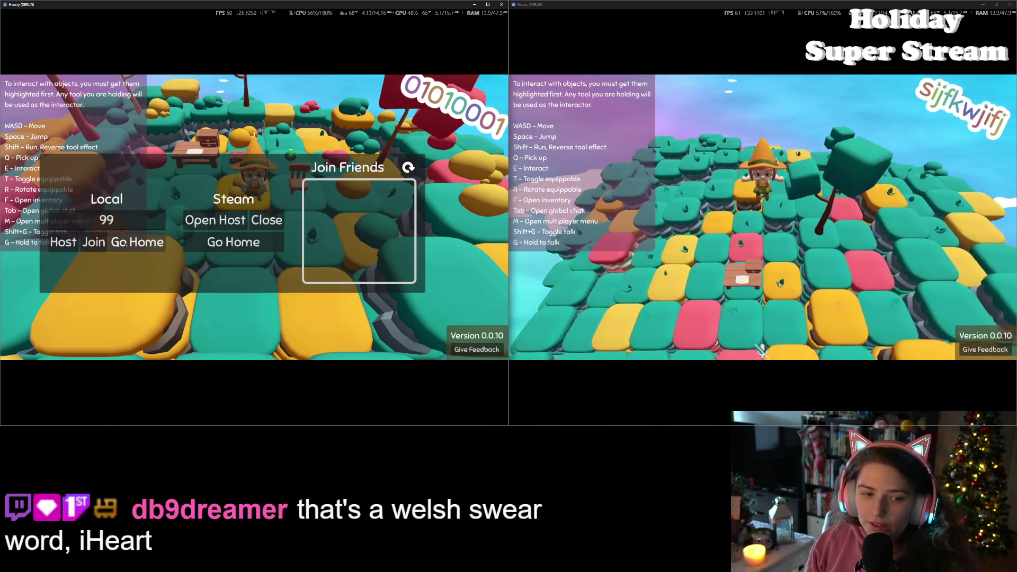
left_click(94, 242)
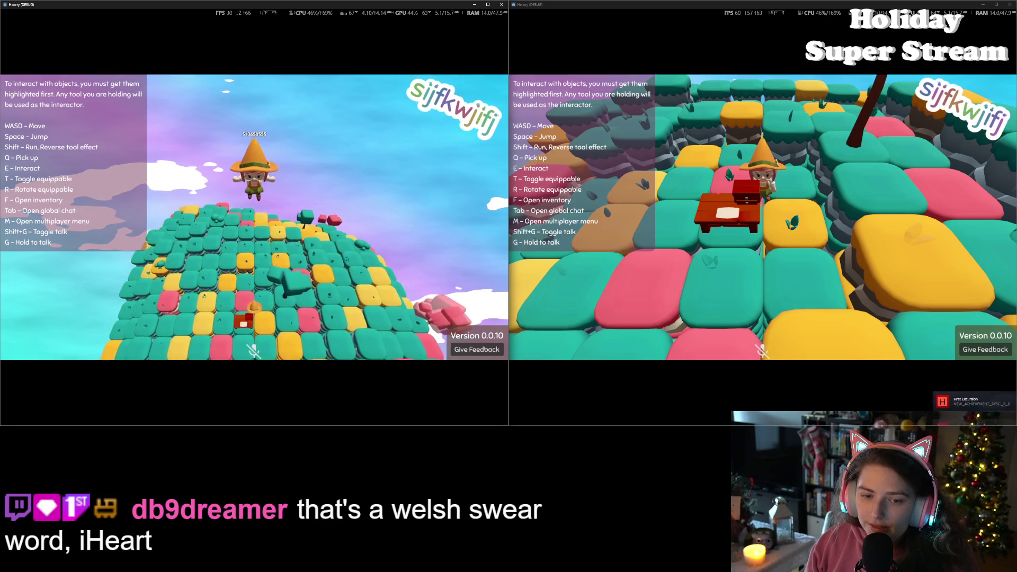
key("s")
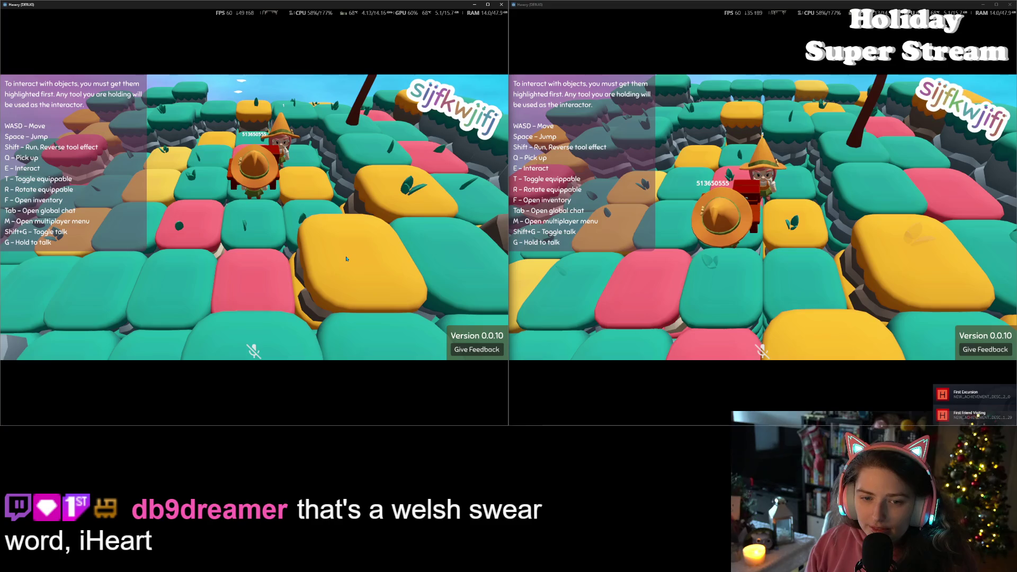
key("e")
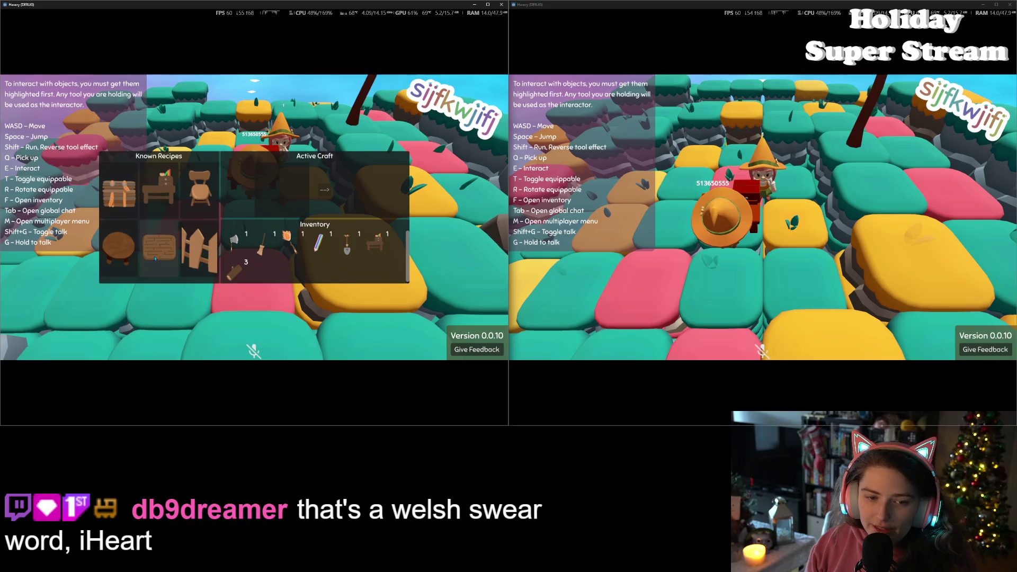
Craft a chair from 3 logs at the bench and close the crafting panel
left_click(194, 201)
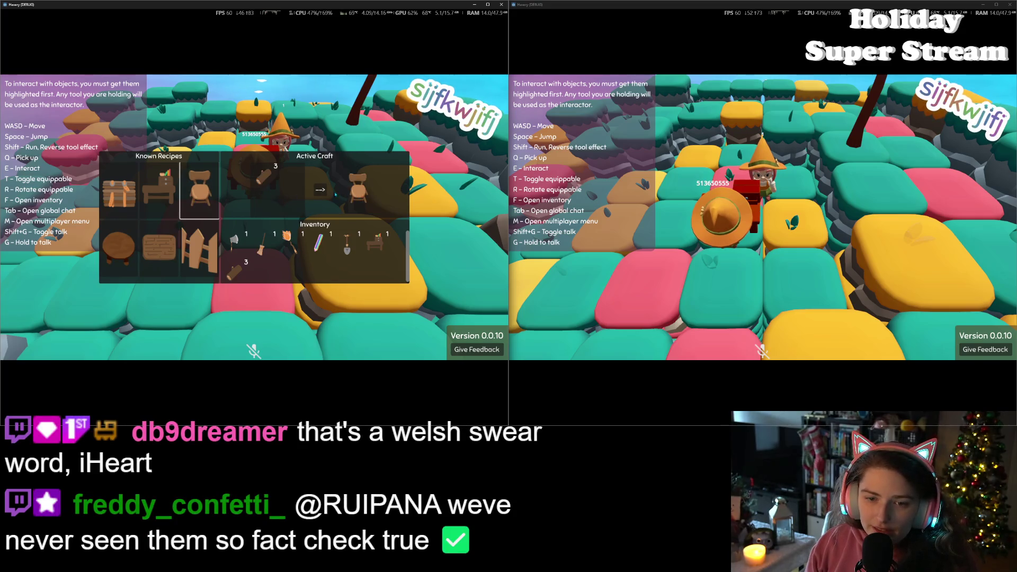
left_click(322, 191)
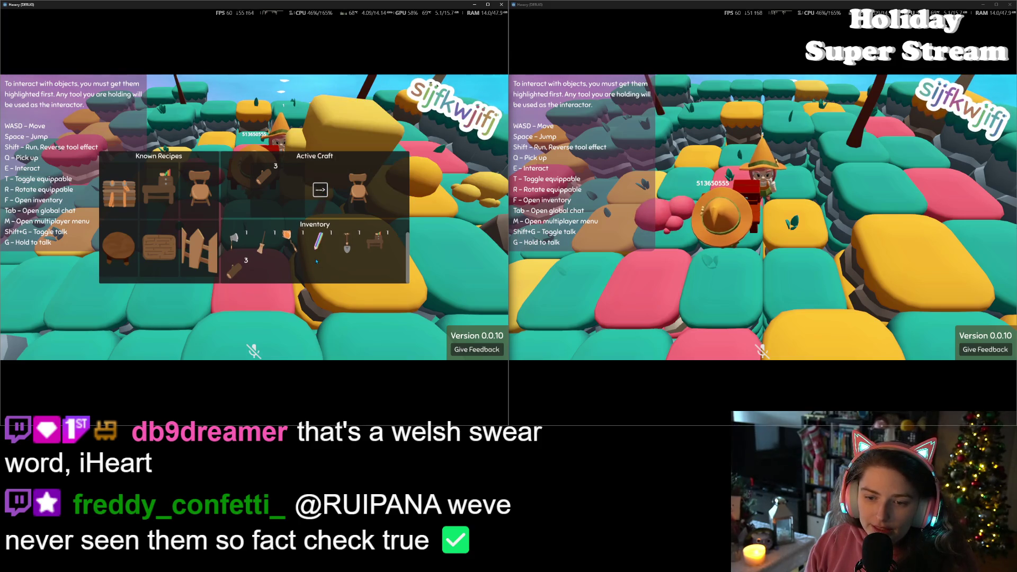
left_click(319, 185)
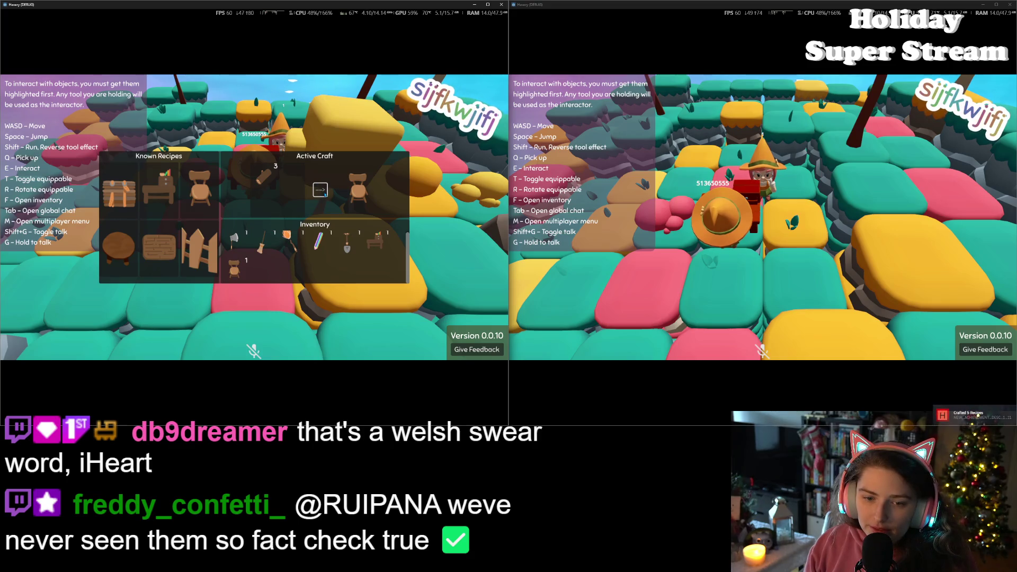
key("f")
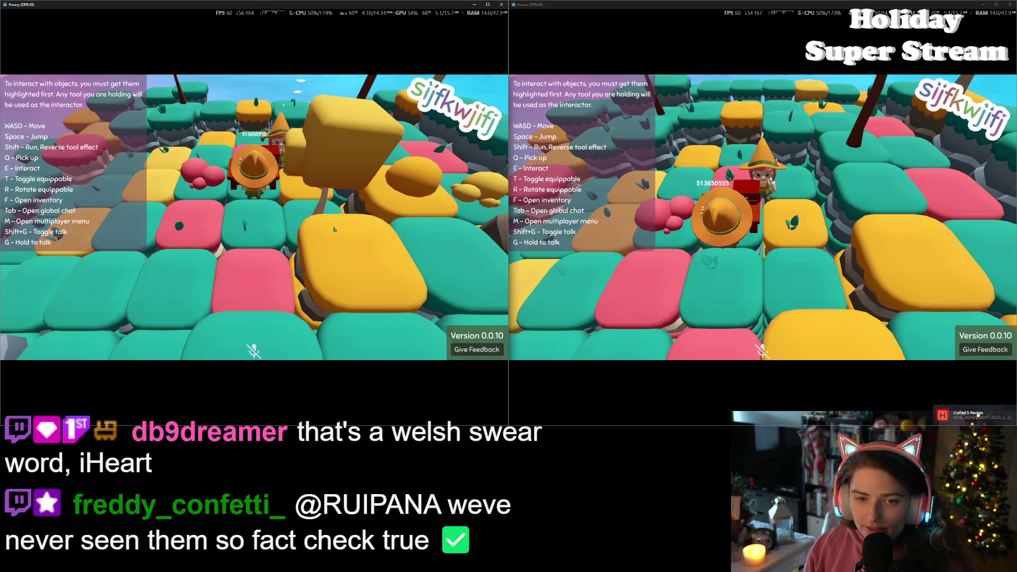
Turn the view and move the wizard back toward the crafting table
left_click(327, 231)
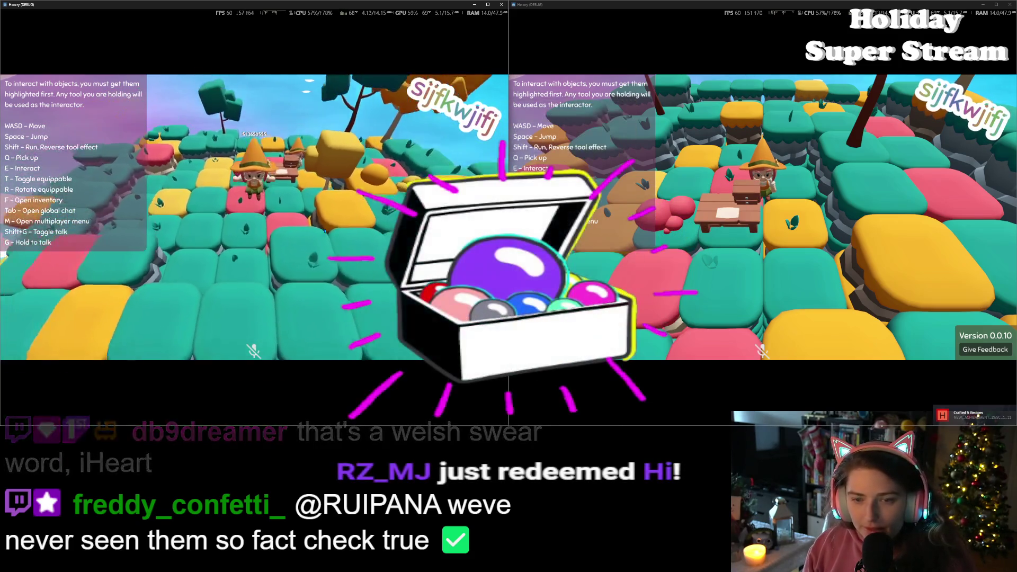
key("s")
key("w")
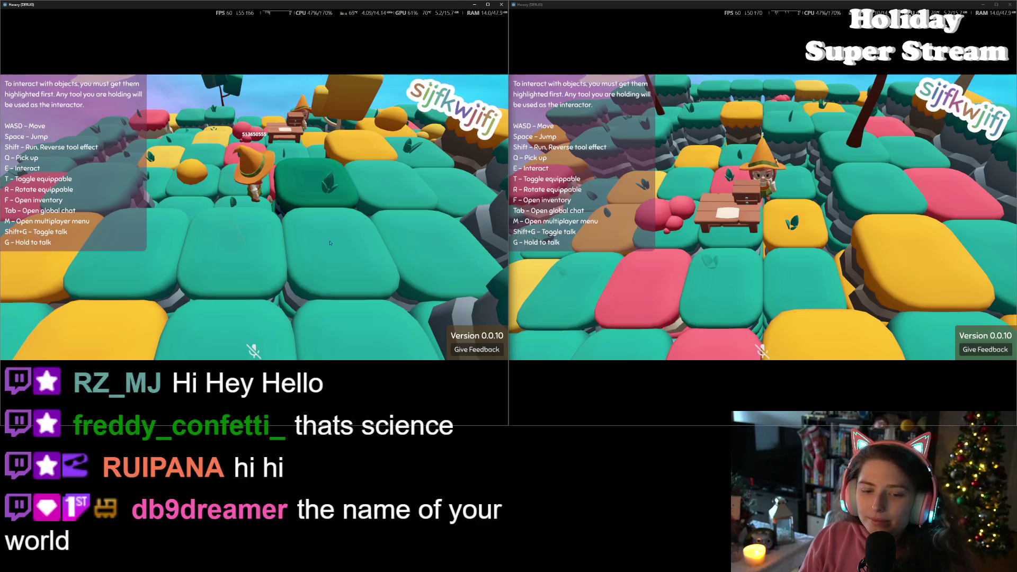
Load the desk recipe (6 wood plus mushrooms) at the table and maximize the left game window
key("w")
key("w")
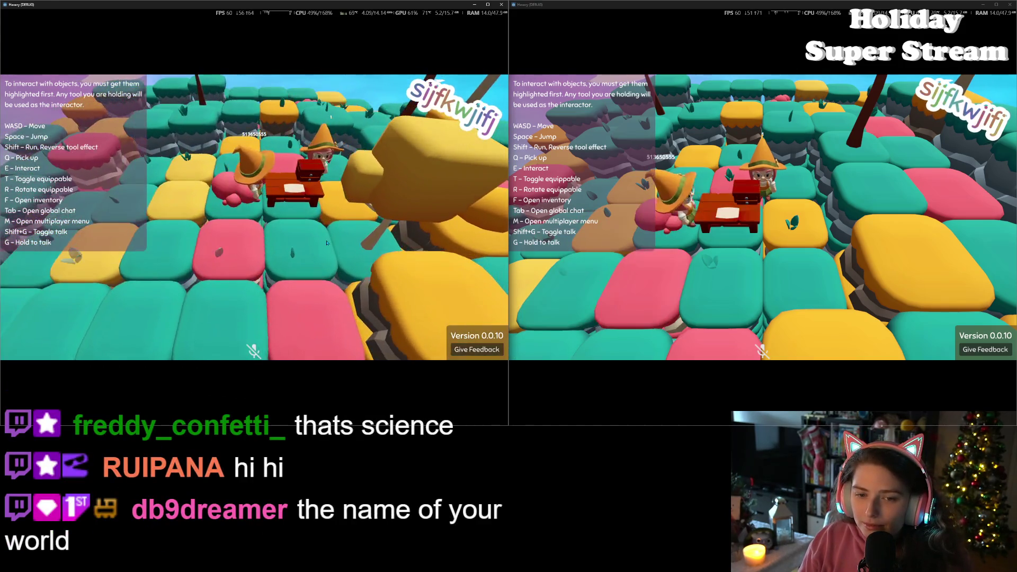
key("e")
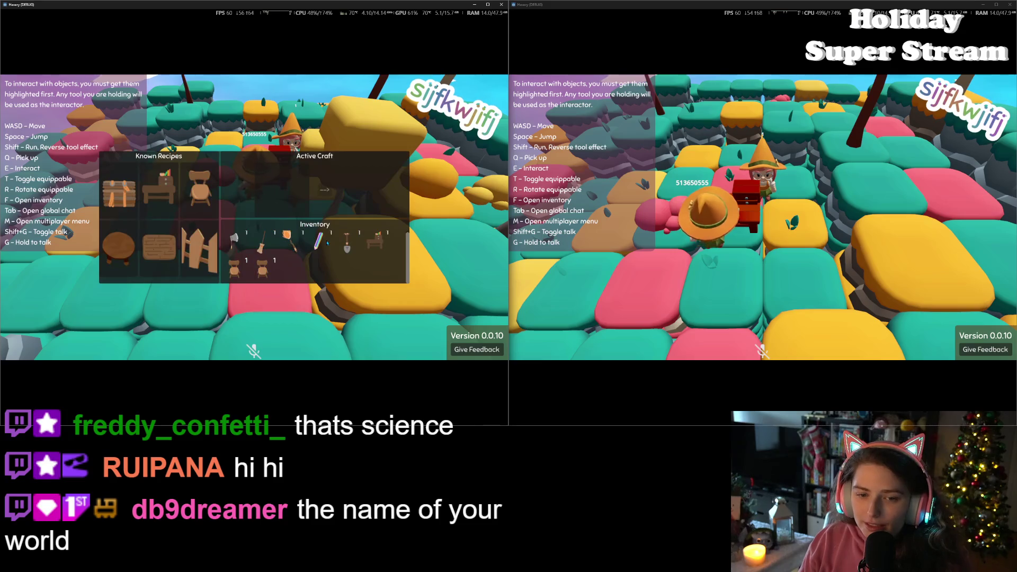
left_click(198, 231)
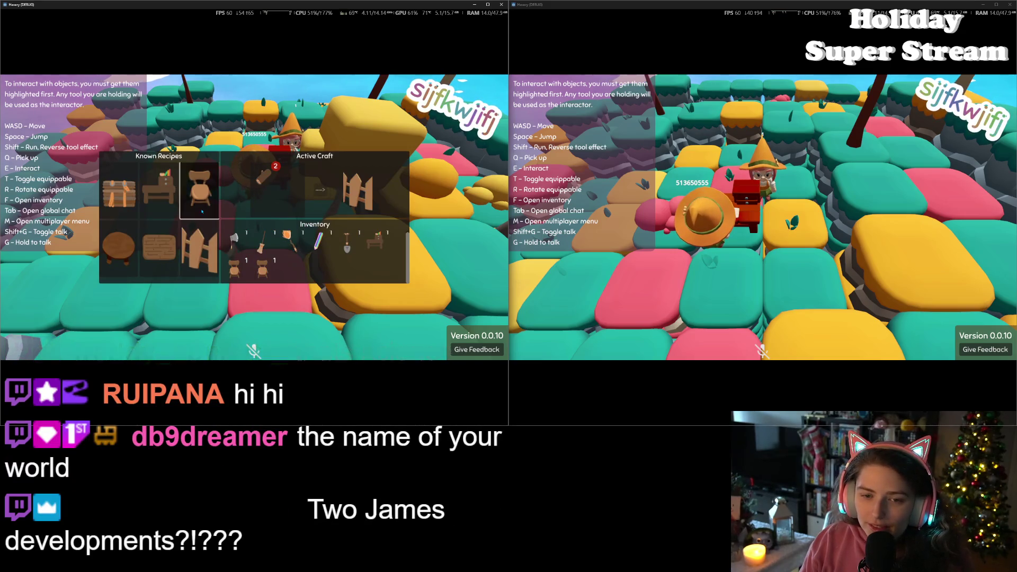
left_click(159, 191)
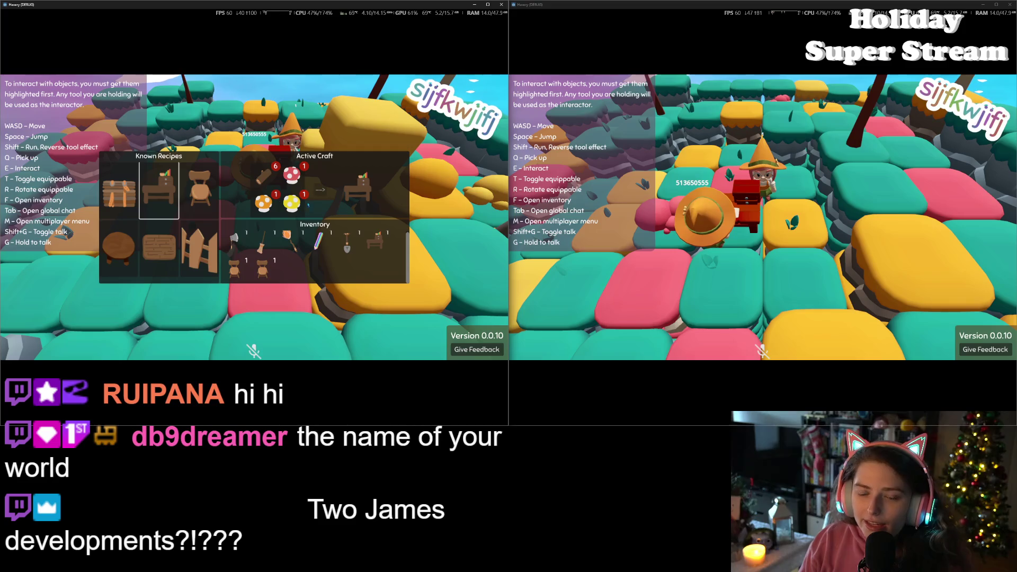
double_click(451, 7)
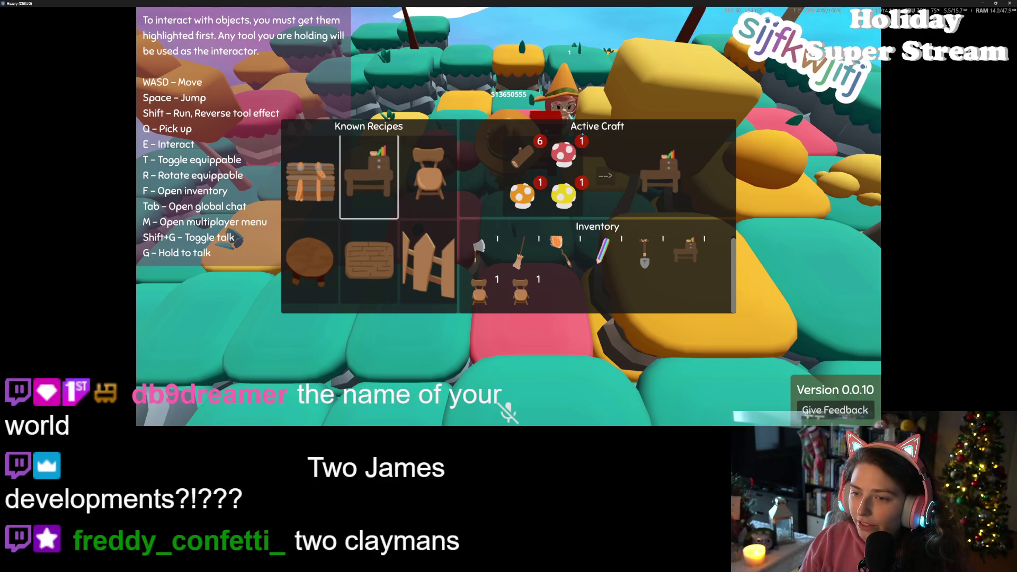
Browse the fence, planks, chair, desk, crate and round table recipes, then close crafting
left_click(435, 261)
left_click(369, 262)
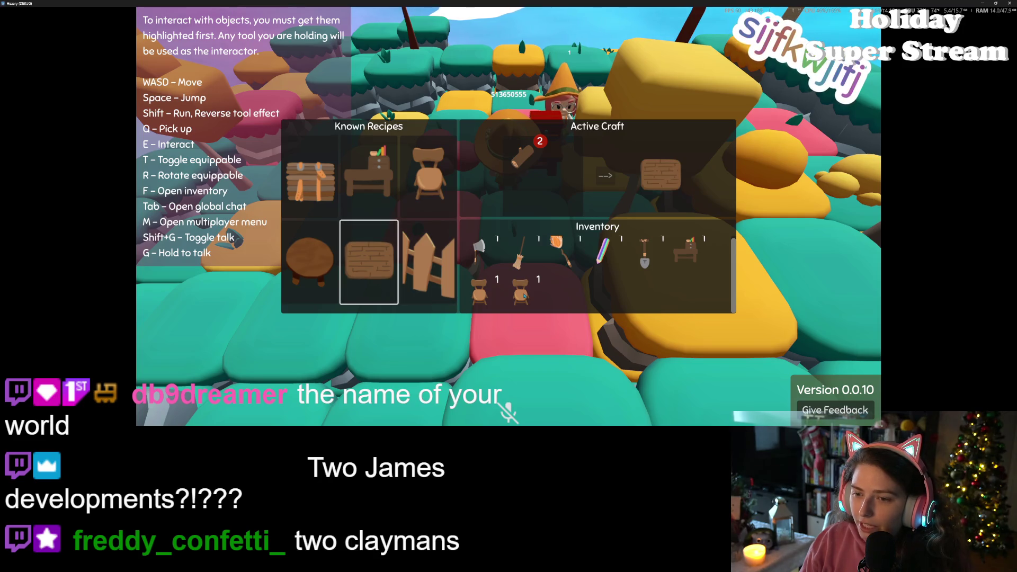
left_click(429, 174)
left_click(369, 174)
left_click(314, 187)
left_click(310, 259)
key("Escape")
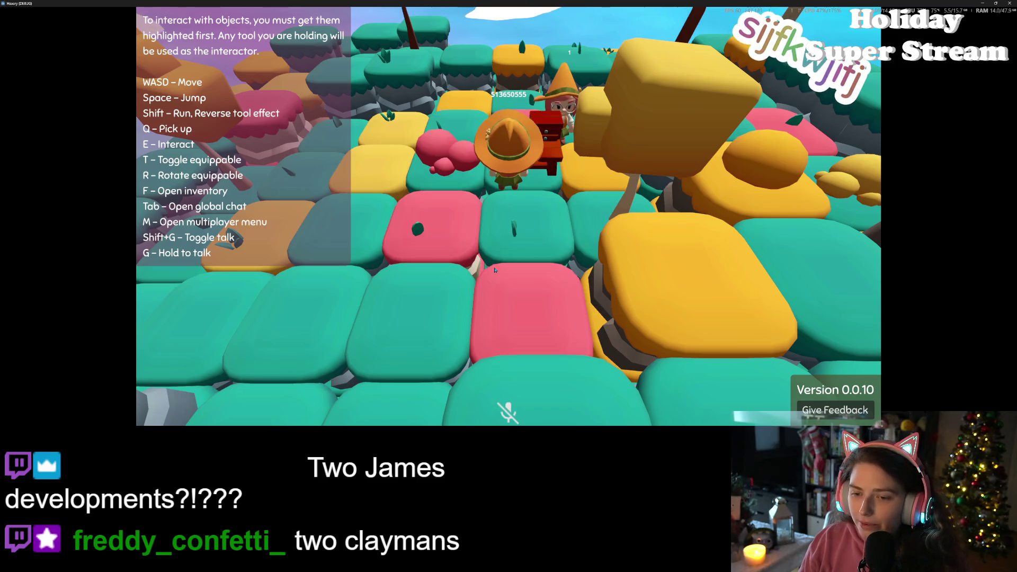
Walk around the island and back to the crafting table, reopening crafting there
key("w")
key("a")
key("w")
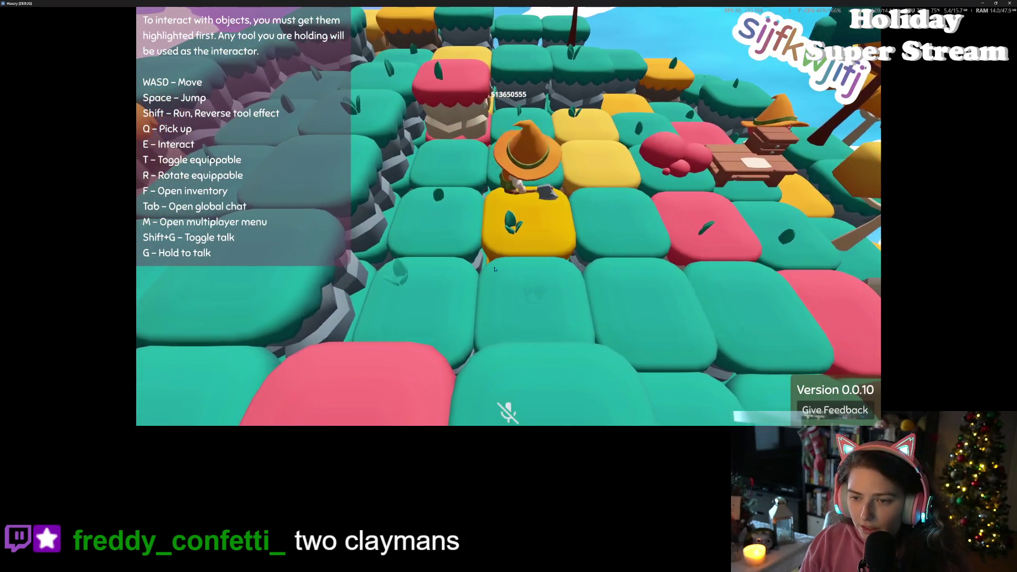
key("w")
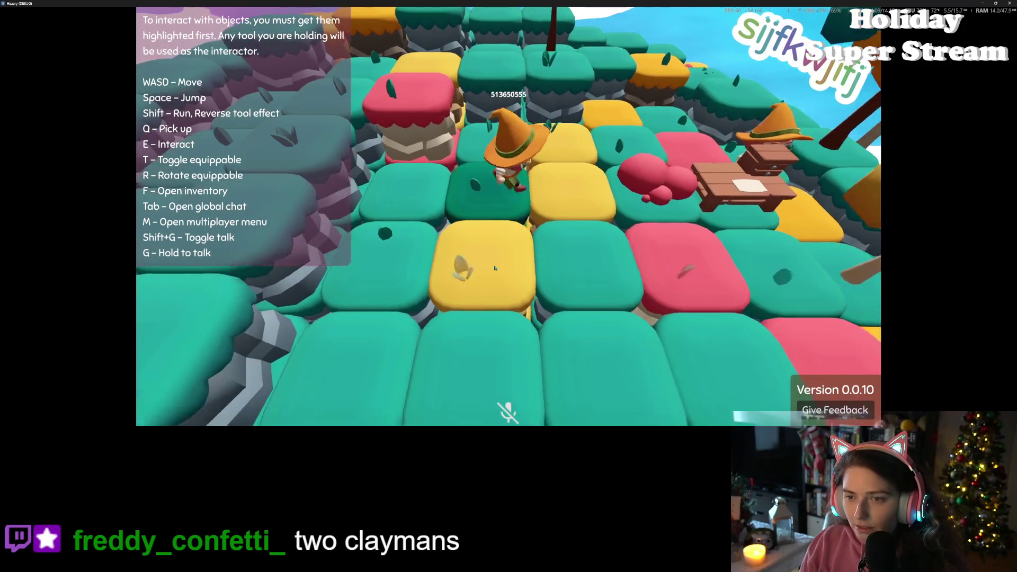
key("w")
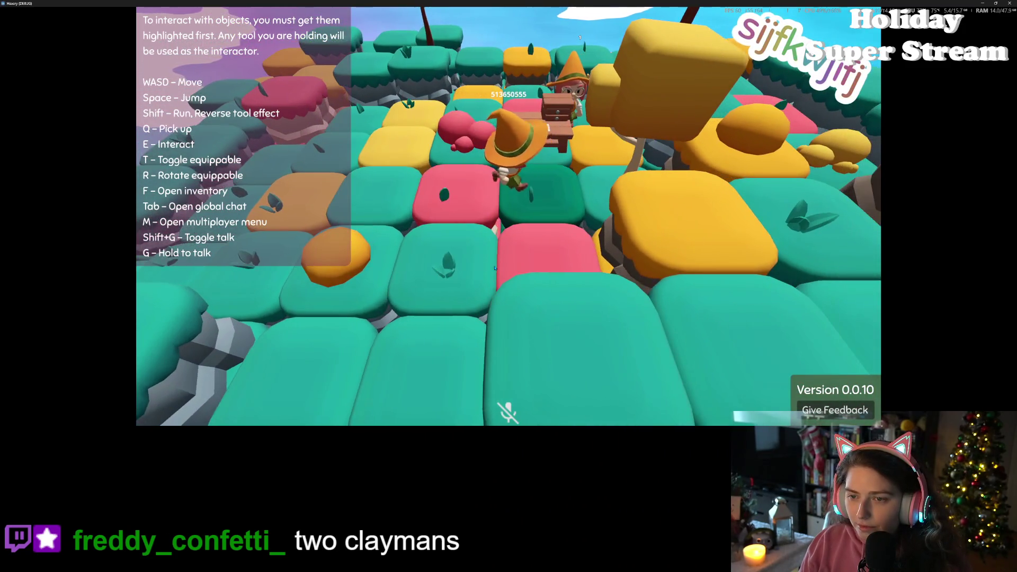
key("w")
key("e")
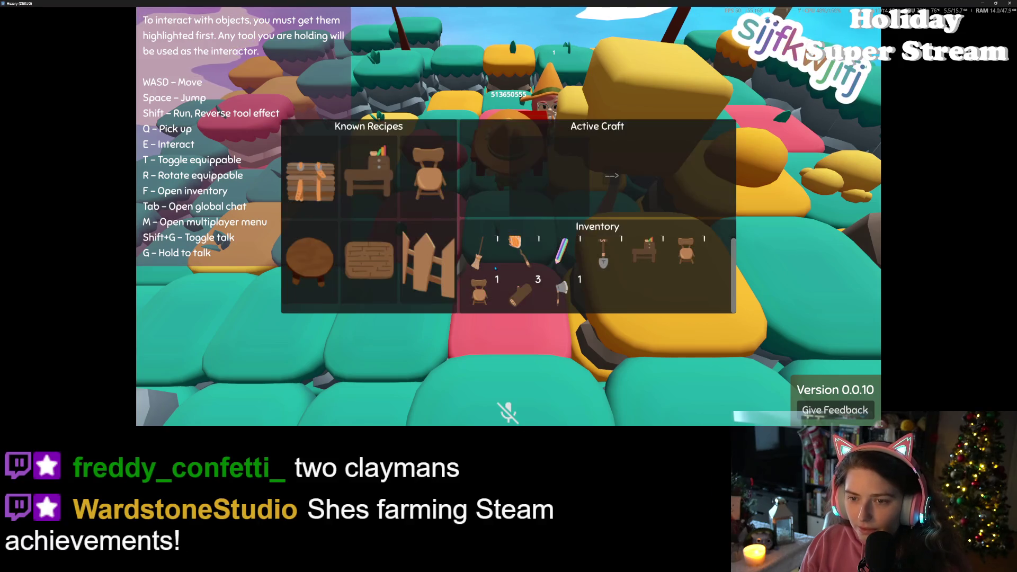
Craft two wooden fences from logs with the fence recipe, then close crafting
left_click(420, 251)
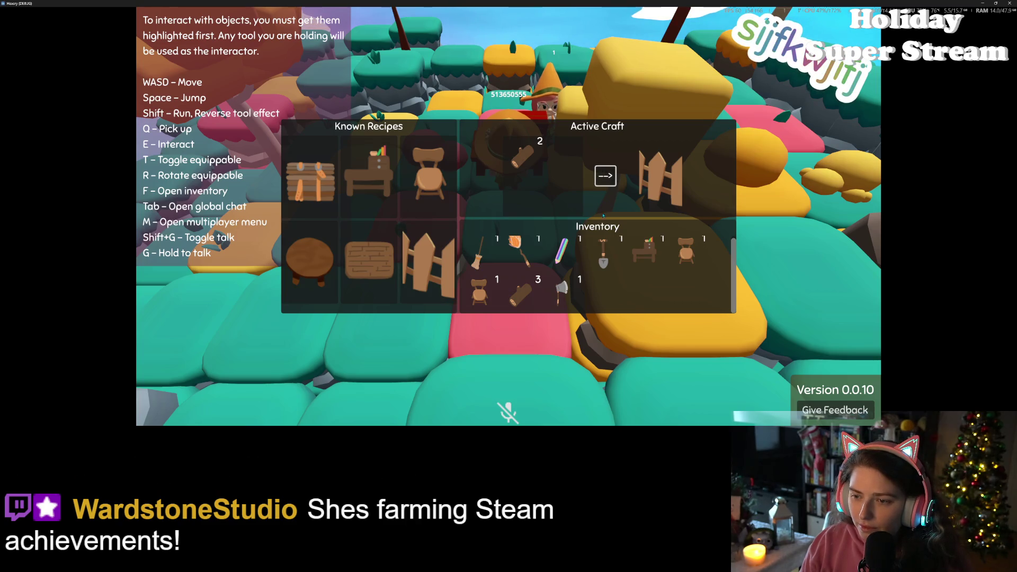
left_click(606, 179)
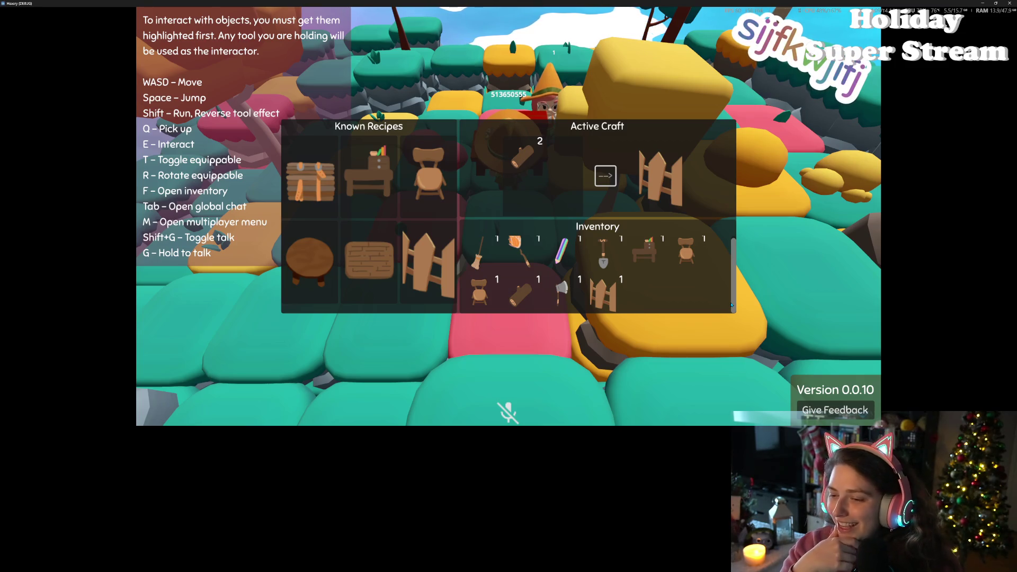
key("f")
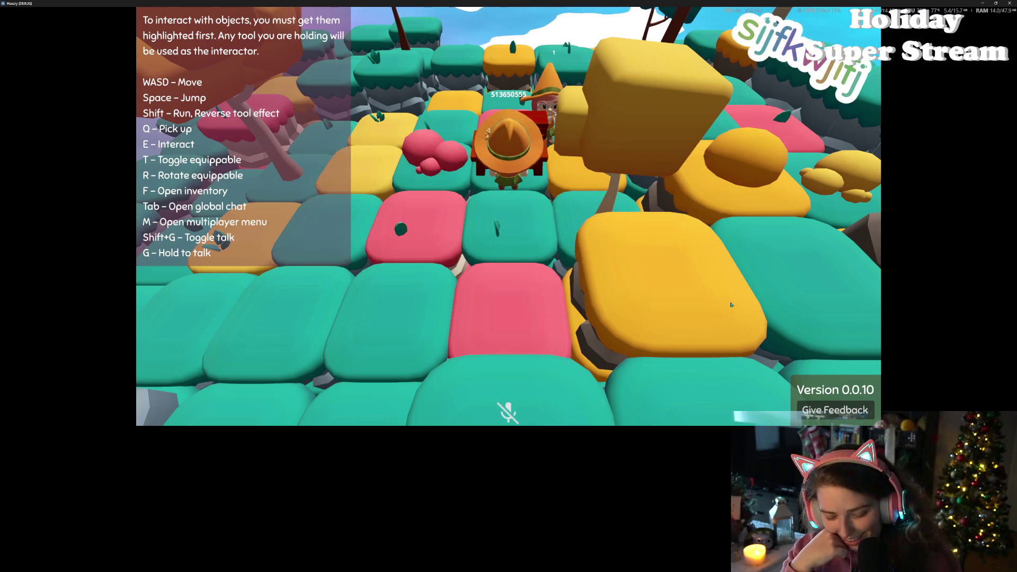
key("f")
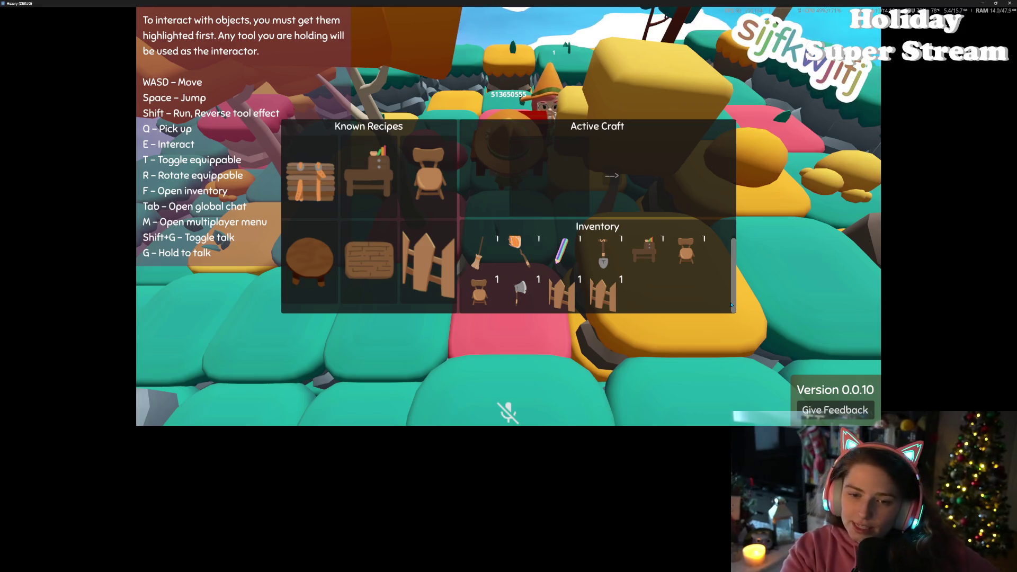
key("f")
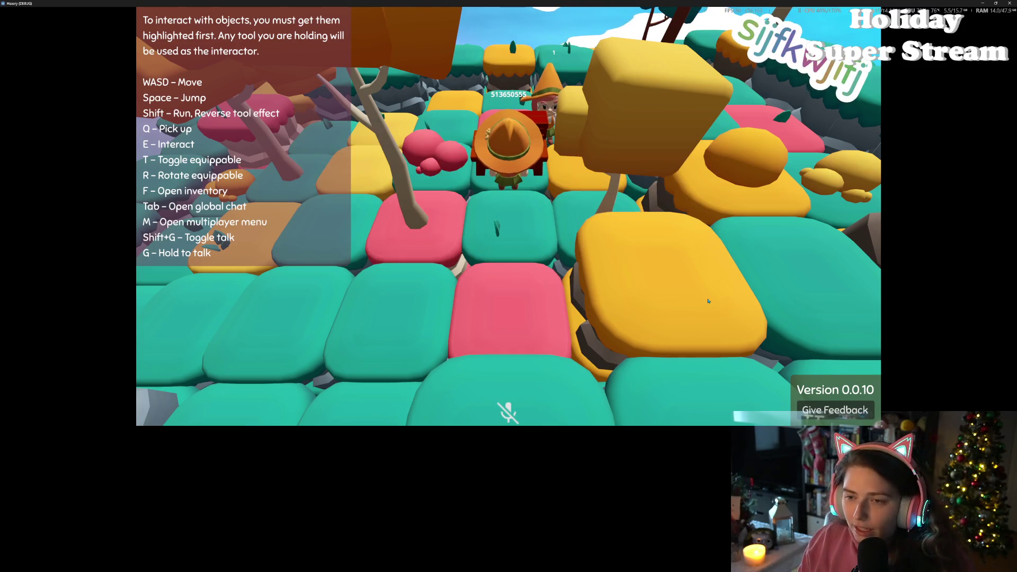
Chop a tree and pick up the dropped logs, bringing the inventory to 3 logs
key("s")
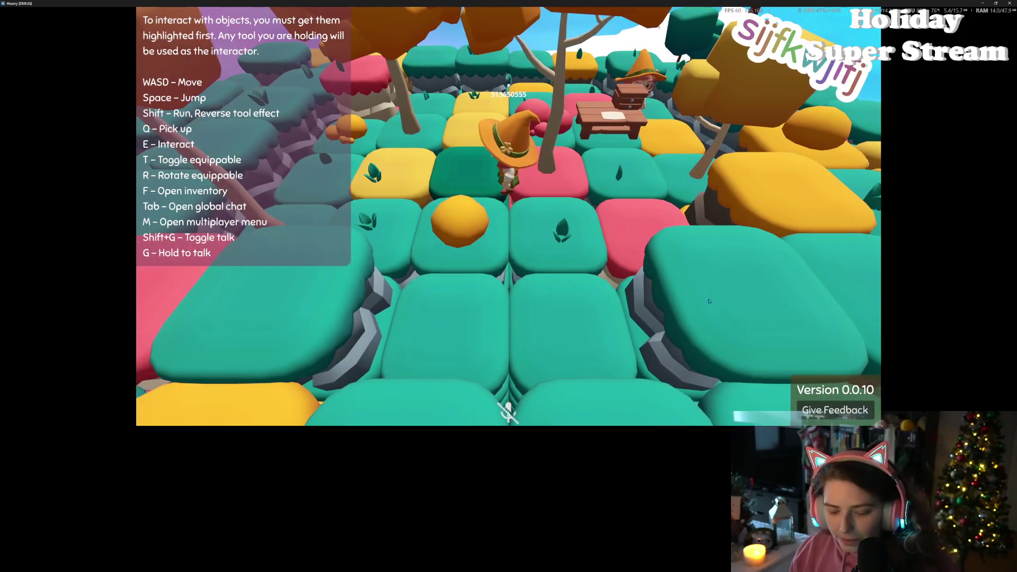
key("e")
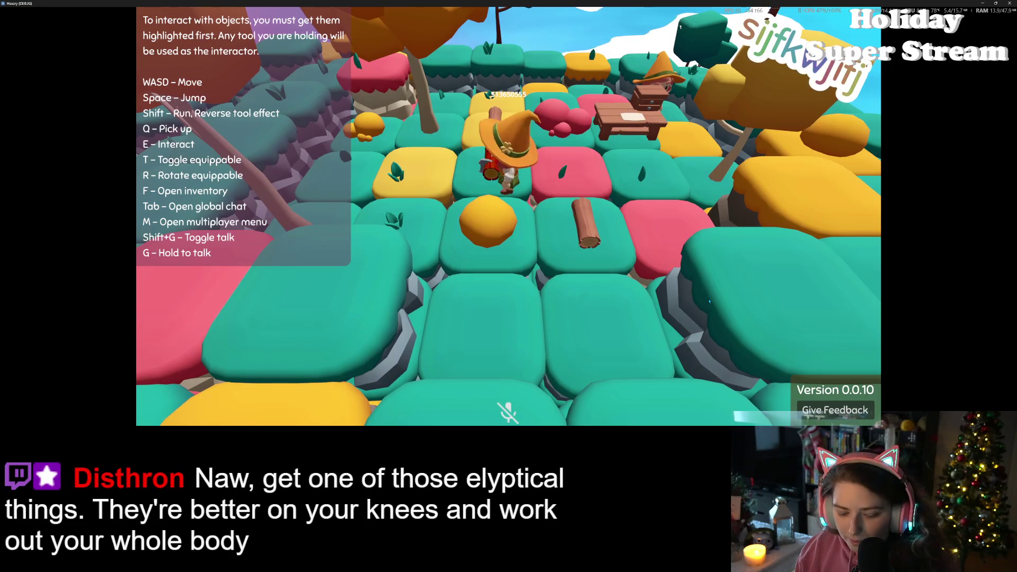
key("f")
key("f")
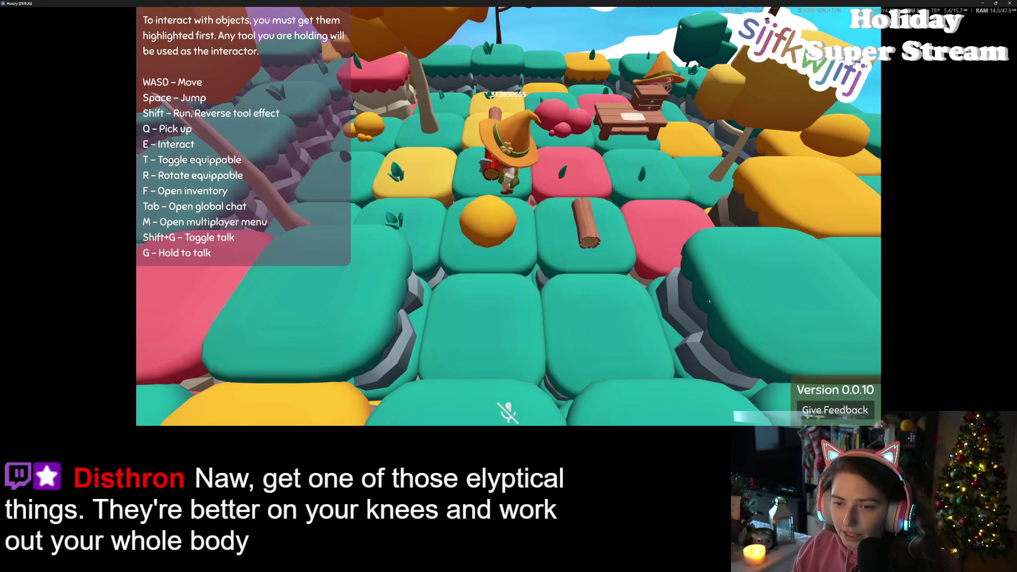
key("w")
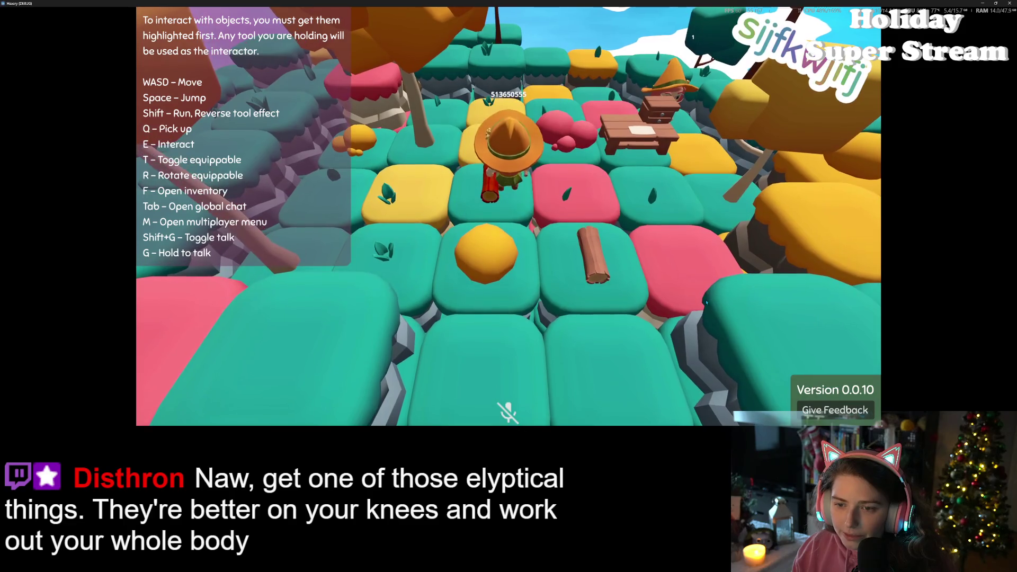
key("w")
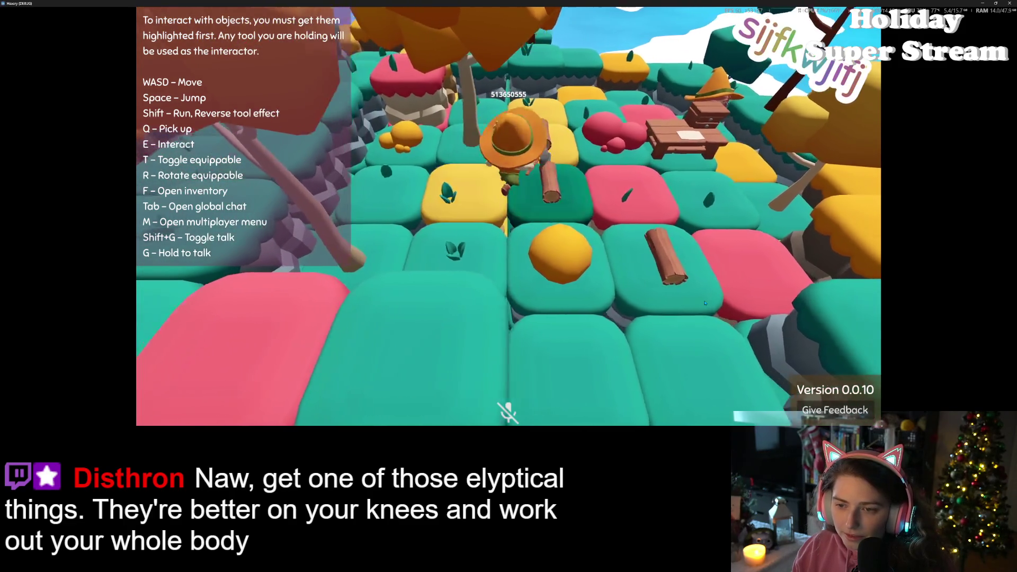
key("s")
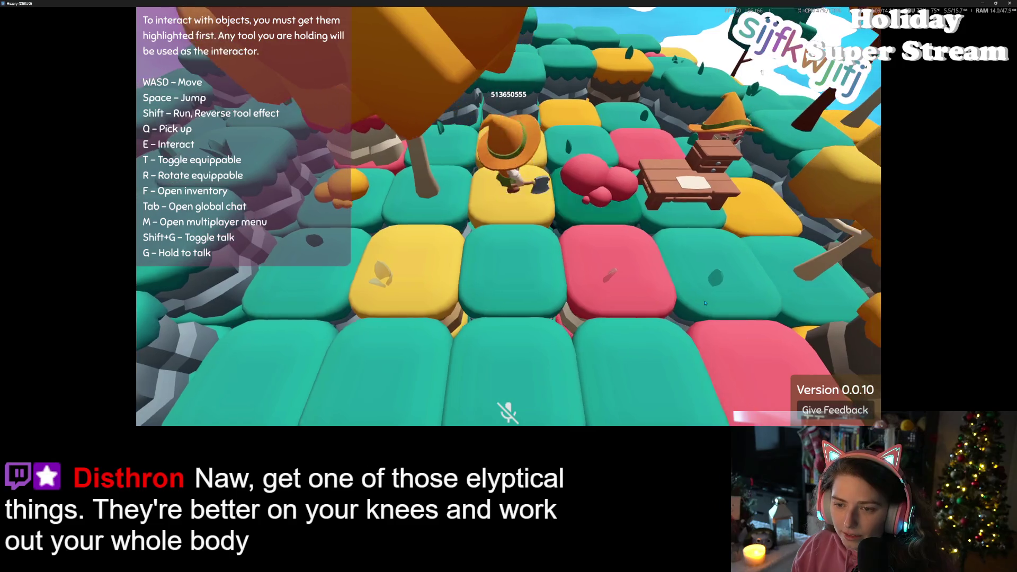
key("w")
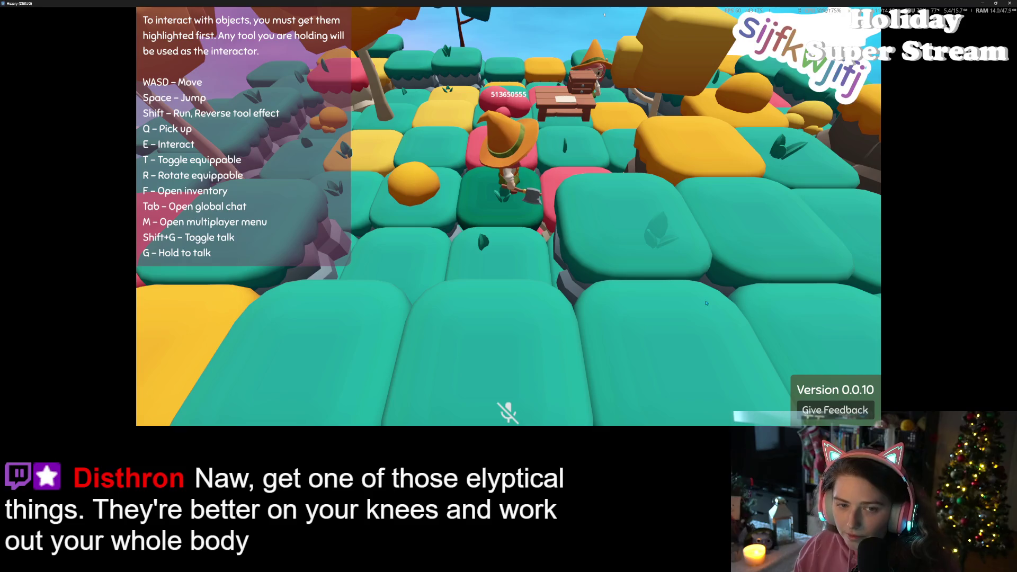
Check the log count in the inventory, then return to the table and open crafting
key("f")
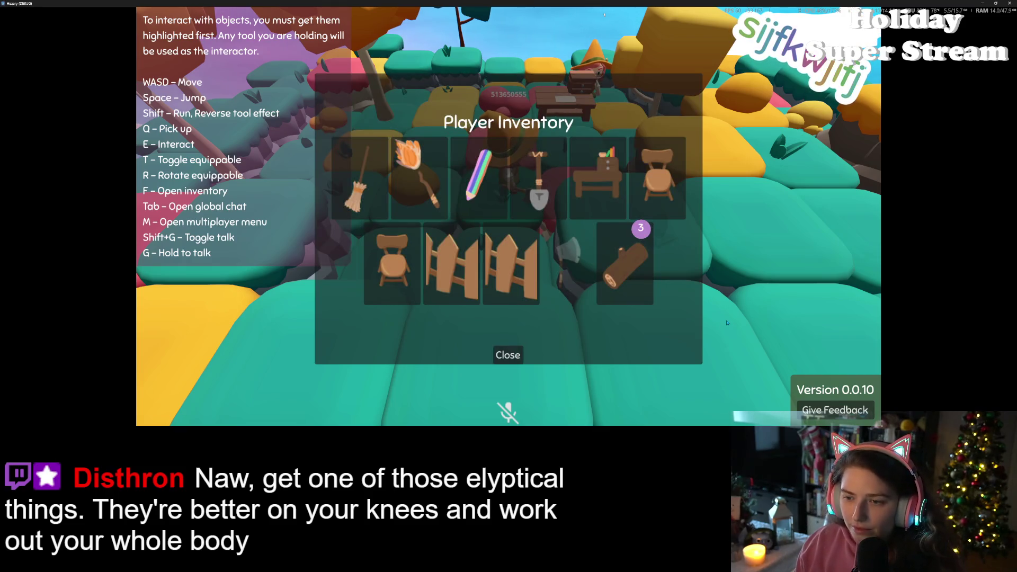
key("f")
key("w")
key("w")
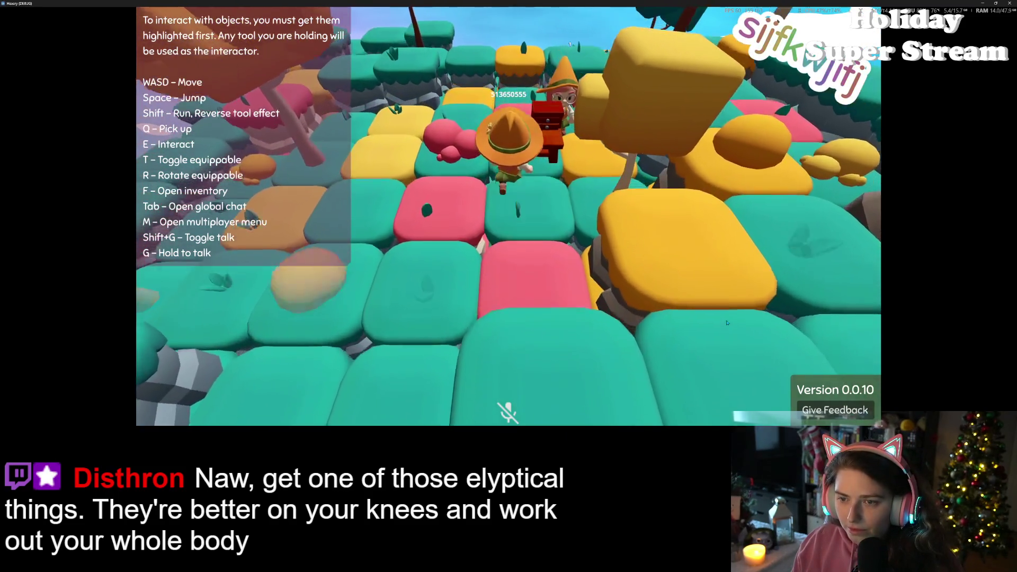
key("e")
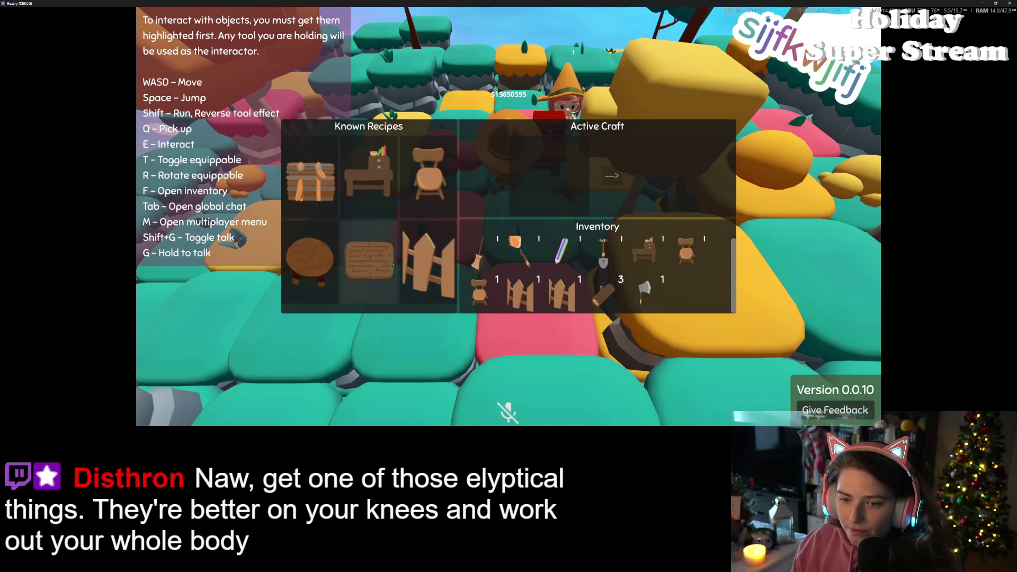
Craft a plank from two logs with the planks recipe and confirm it in the inventory
left_click(423, 182)
left_click(423, 182)
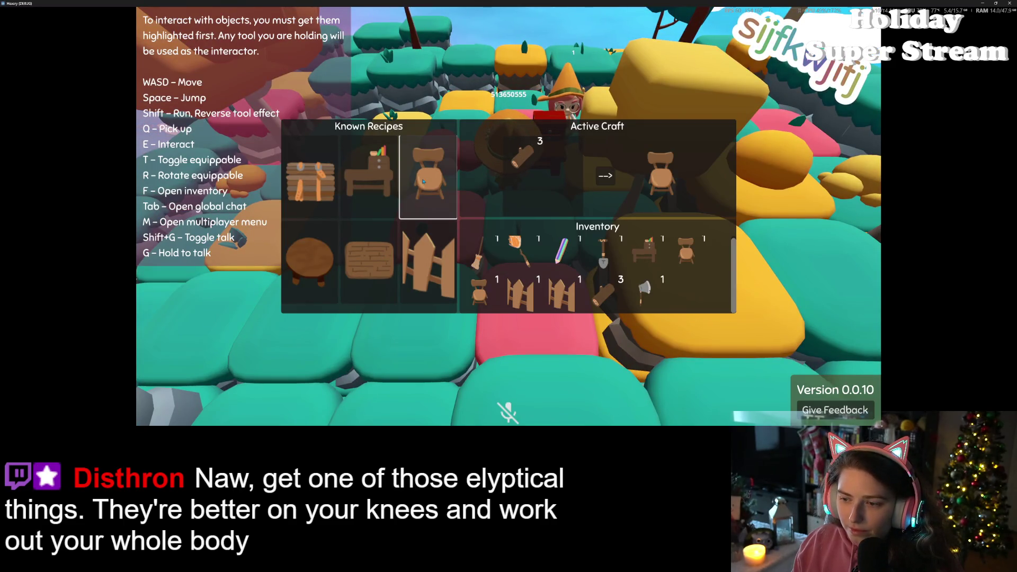
left_click(428, 263)
left_click(369, 262)
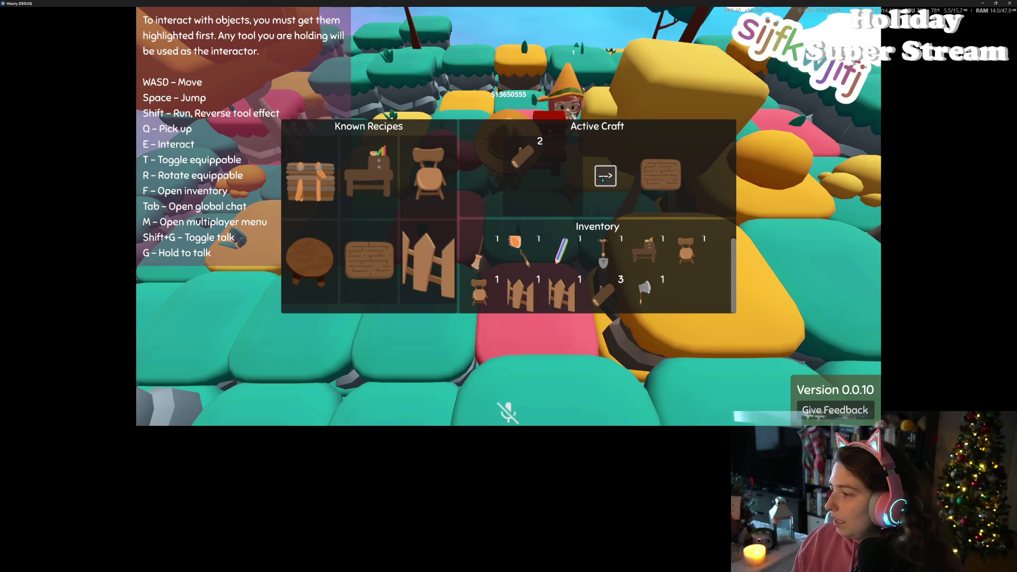
left_click(605, 179)
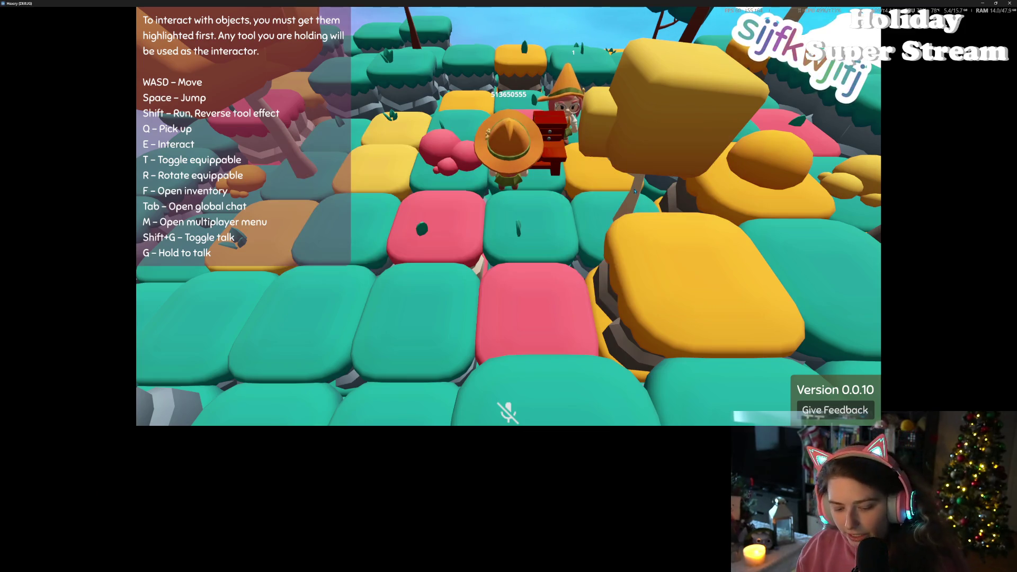
key("f")
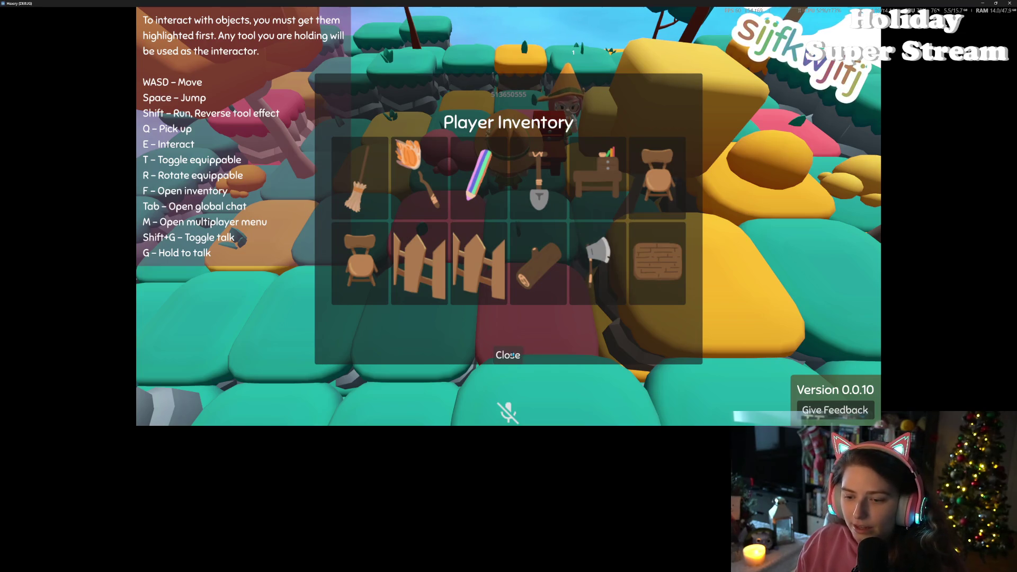
key("f")
Reselect the two-log planks recipe at the workbench, then close the menu
key("e")
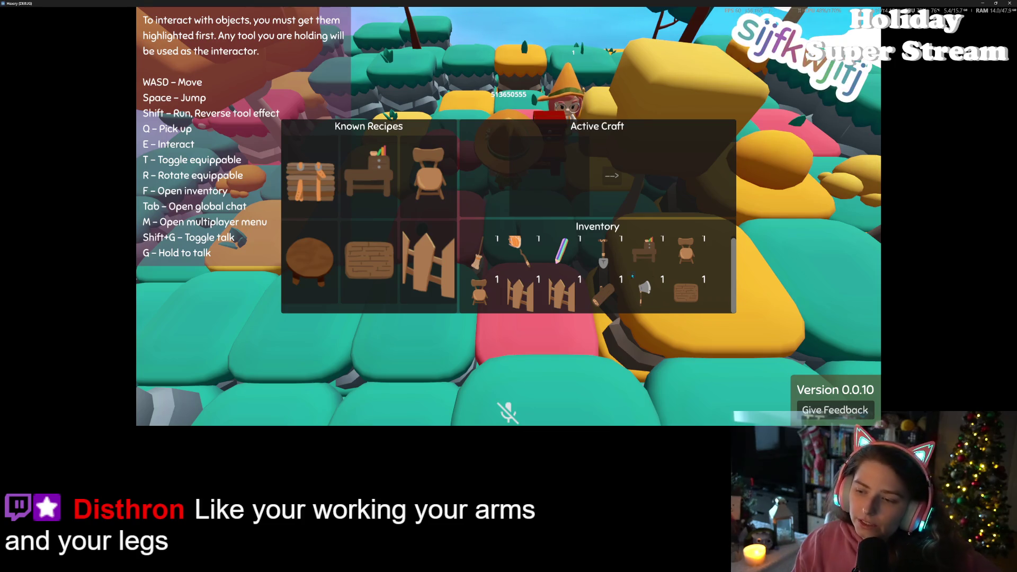
left_click(369, 260)
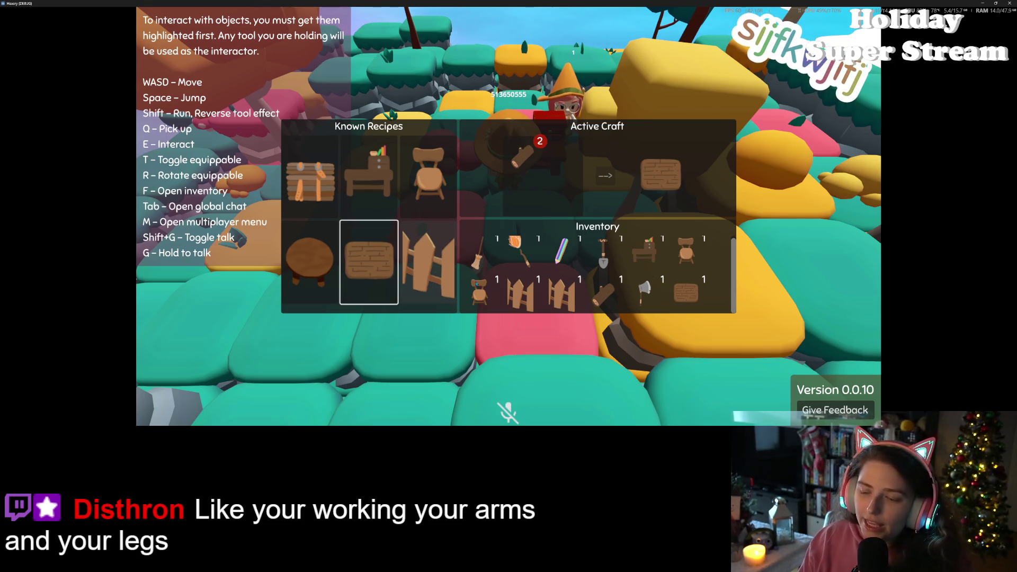
key("e")
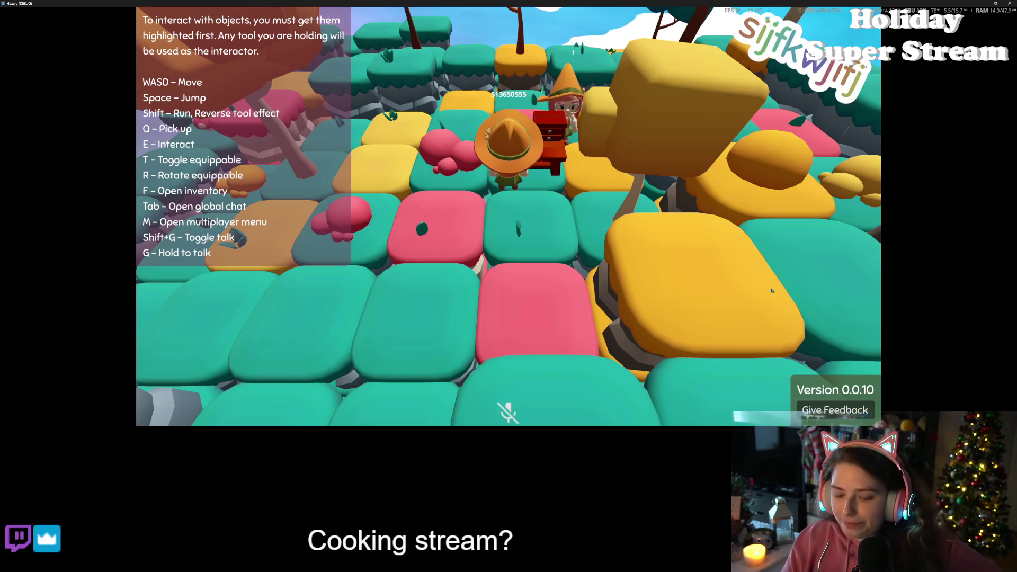
Walk the wizard back toward the camera beside the workbench
key("s")
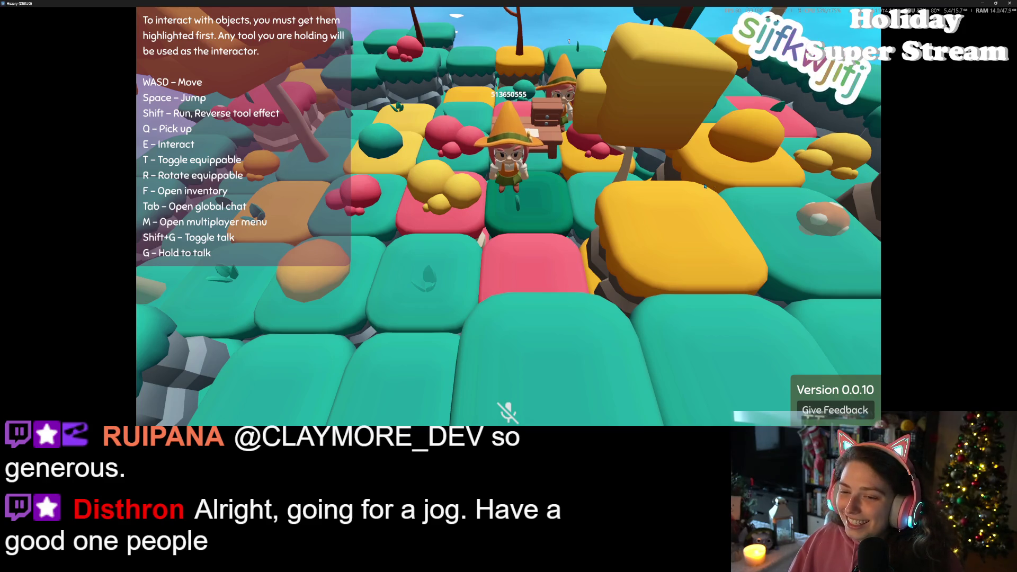
Walk past the bush collecting logs up to four, then turn back toward the workbench
key("w")
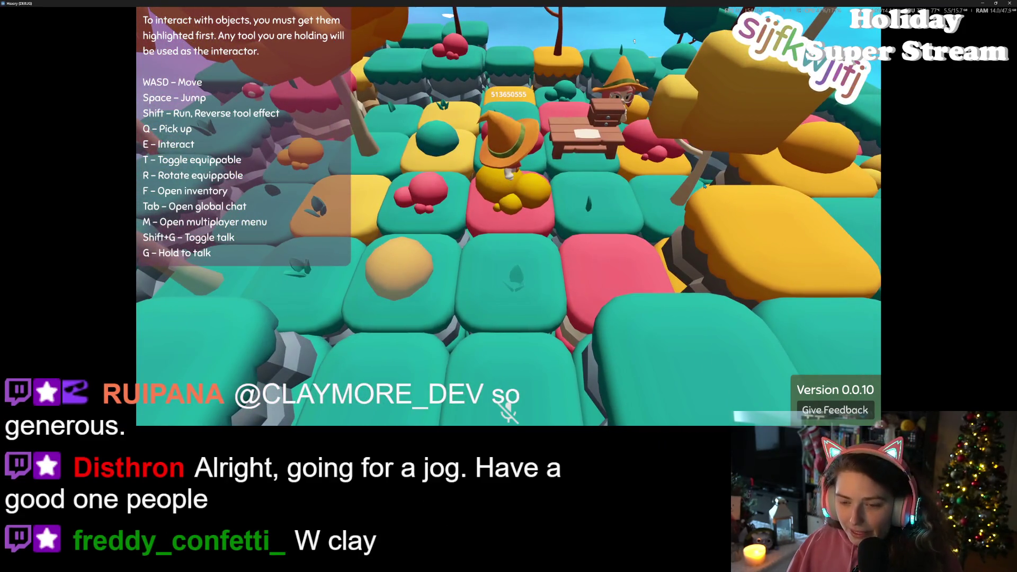
key("f")
key("f")
key("w")
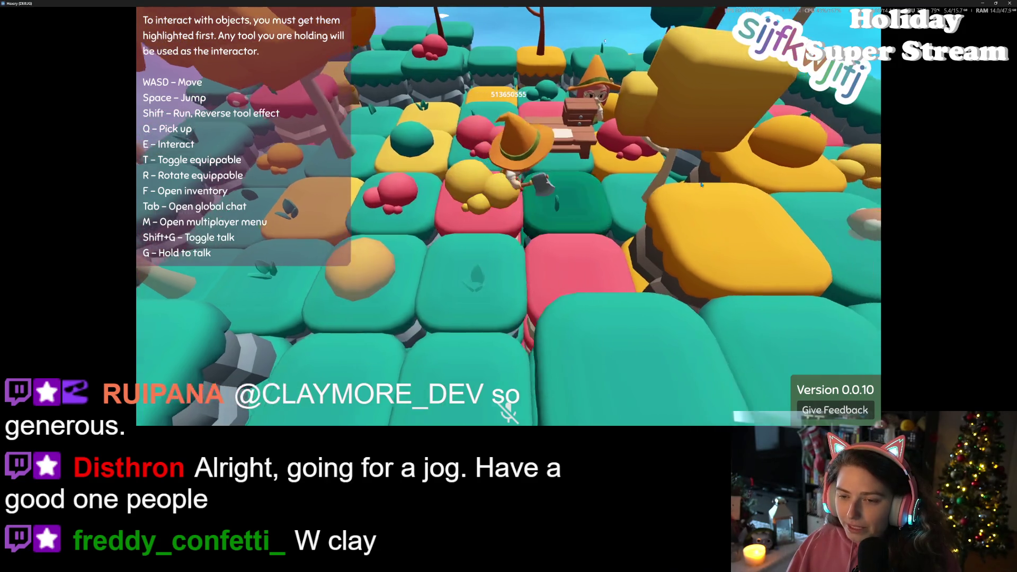
key("w")
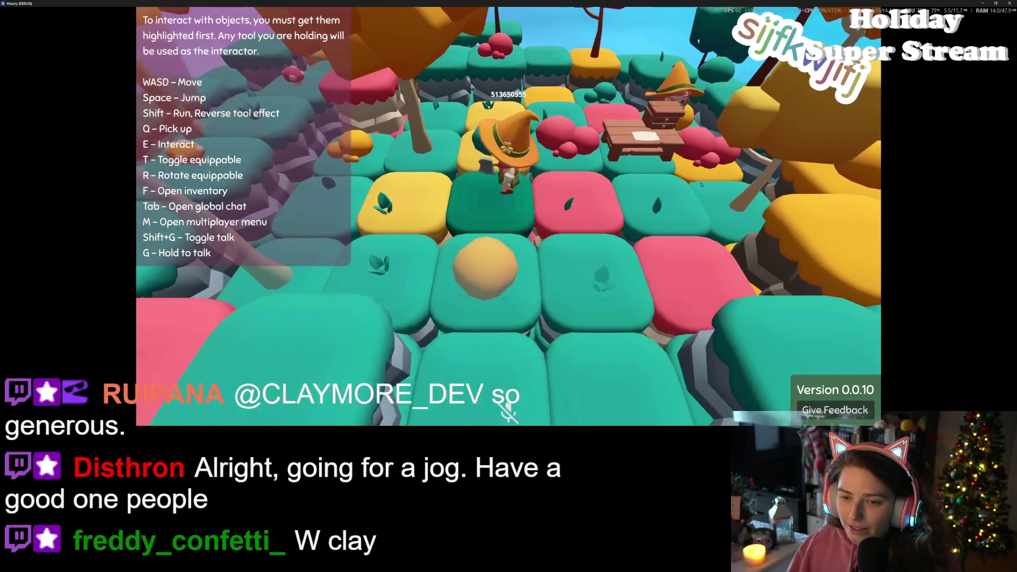
key("w")
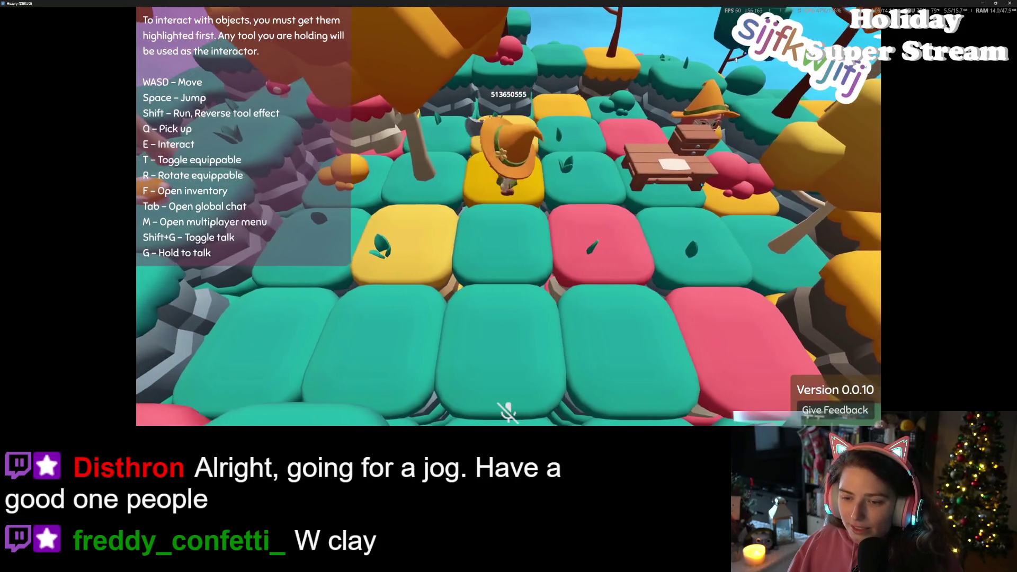
key("s")
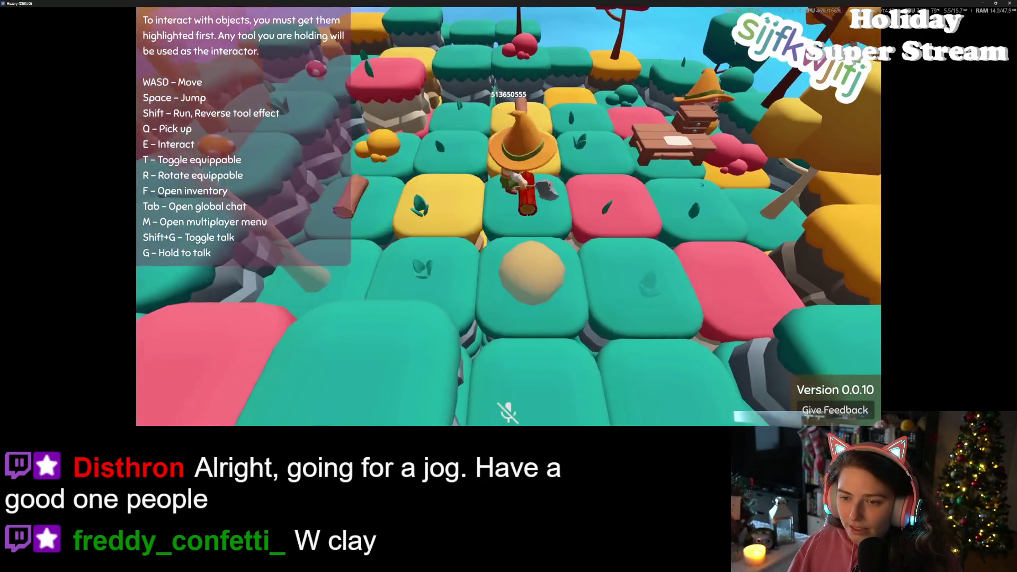
Load the four-log plank bundle recipe, then close crafting and snap the game window right
key("e")
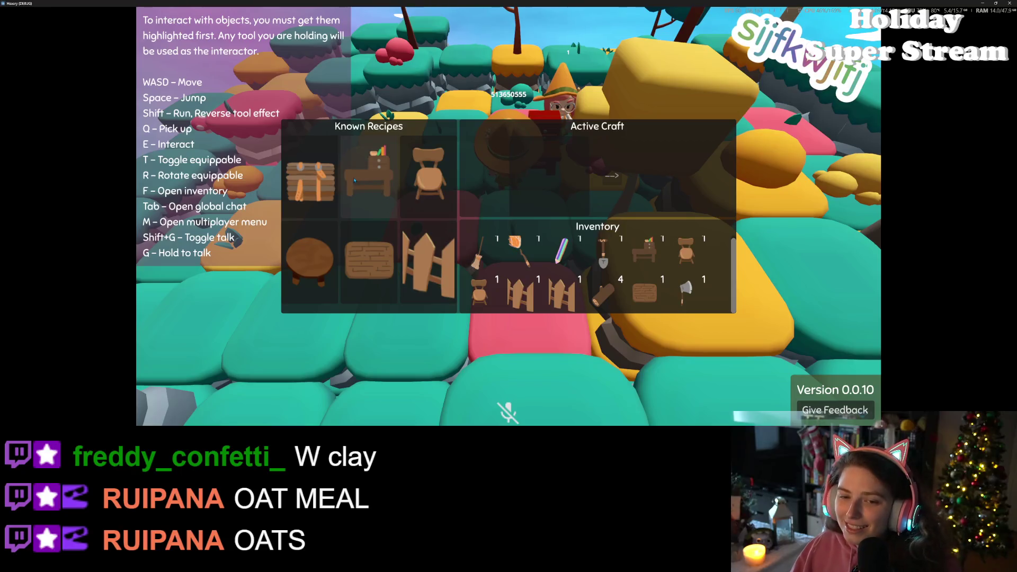
left_click(354, 180)
left_click(310, 178)
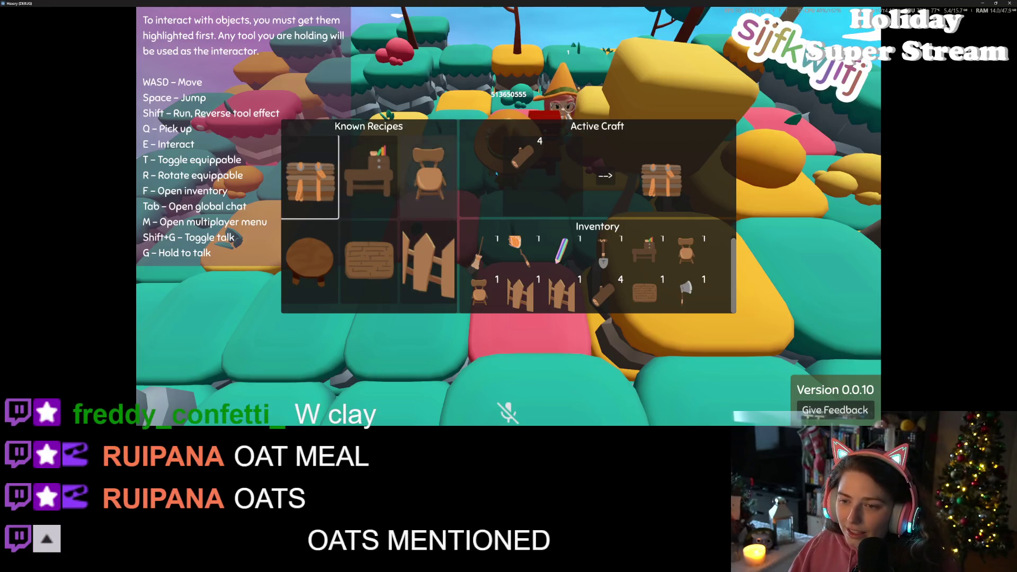
left_click(608, 176)
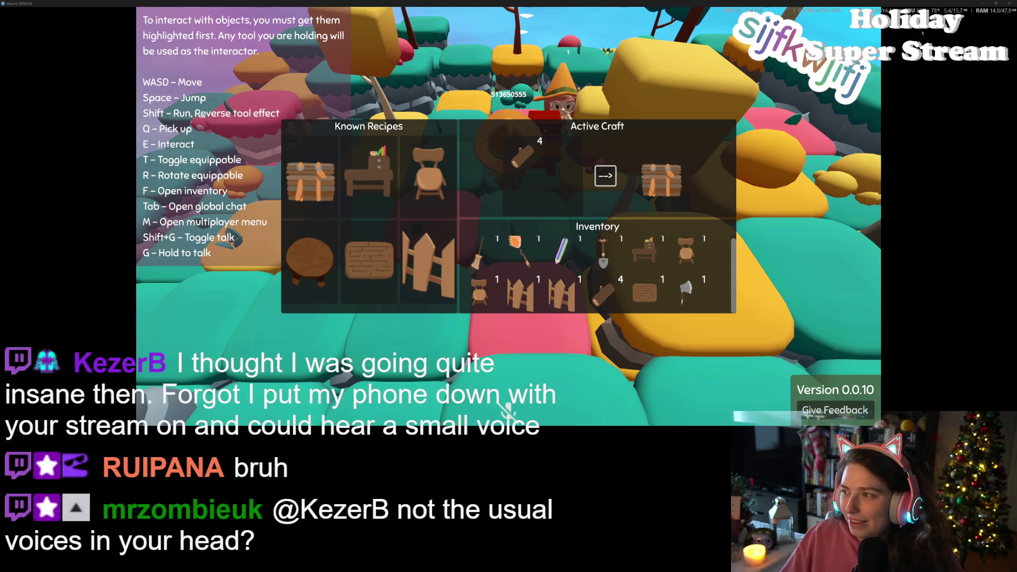
key("Escape")
key("super+Right")
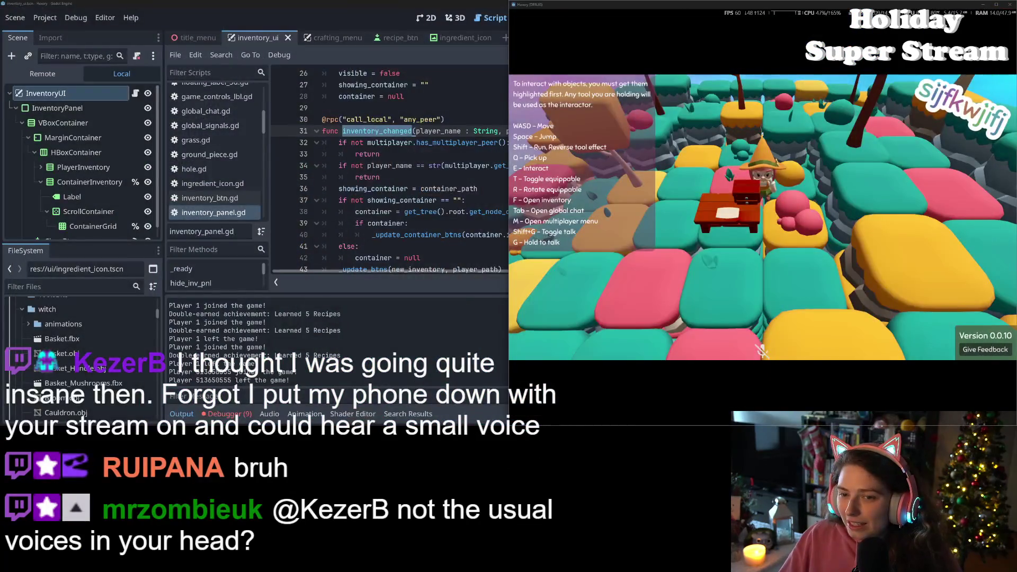
Close the Hexery window to stop debugging and bring up the Debugger panel
left_click(1008, 4)
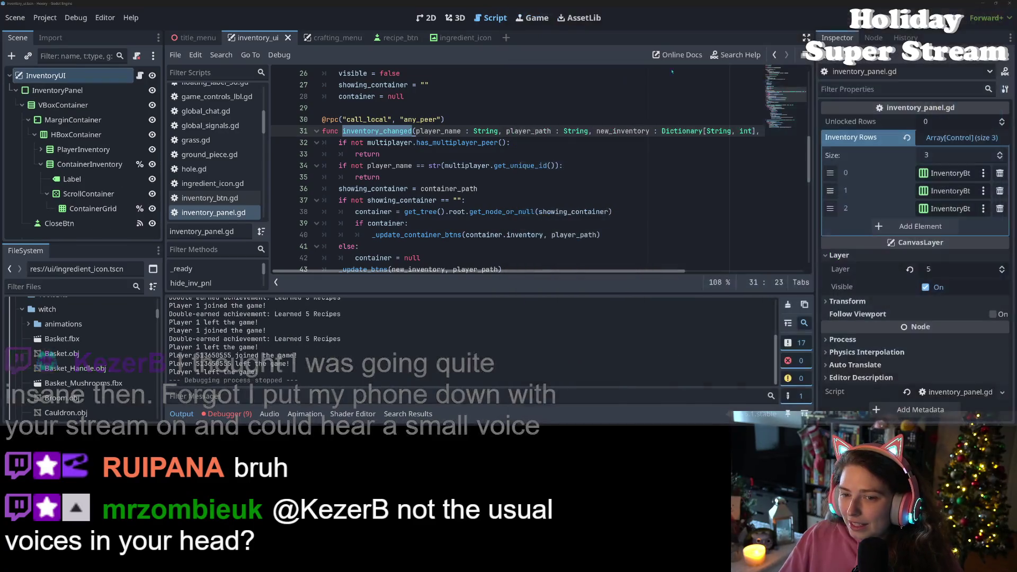
left_click(510, 165)
left_click(227, 414)
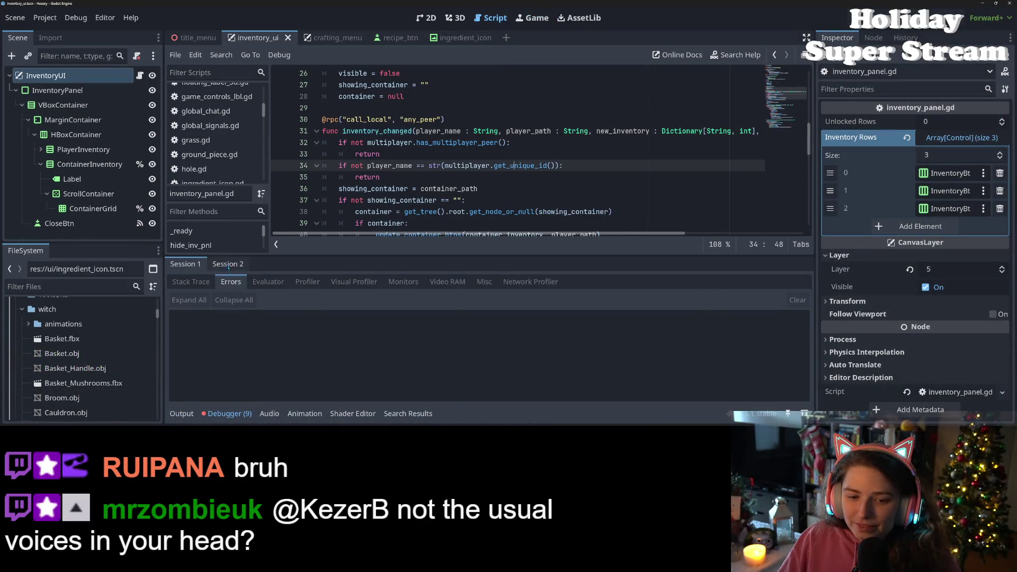
Inspect the first of Session 2's spawn_sfx_player RPC errors and its C++ source line
left_click(228, 264)
left_click(238, 282)
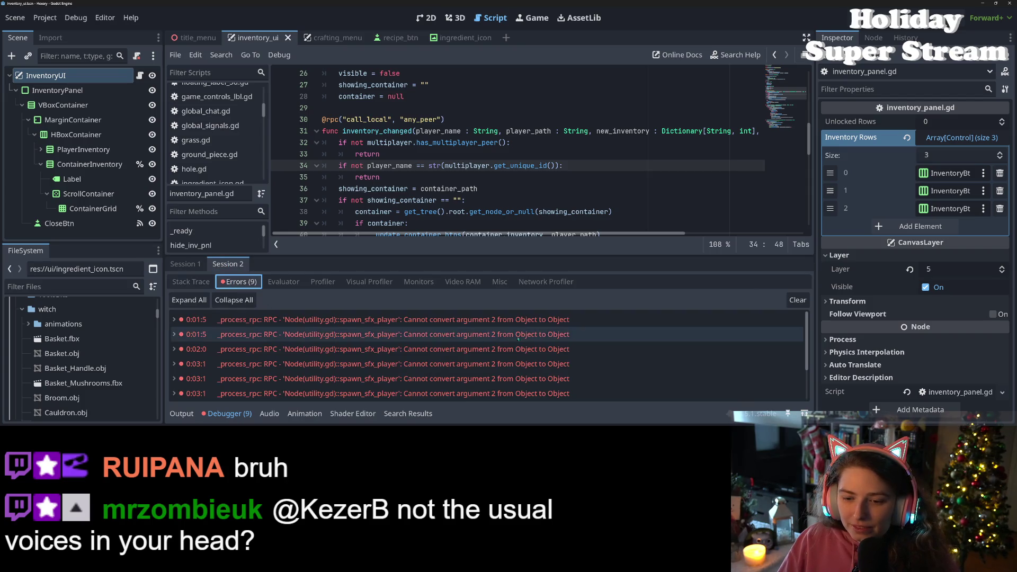
left_click(547, 321)
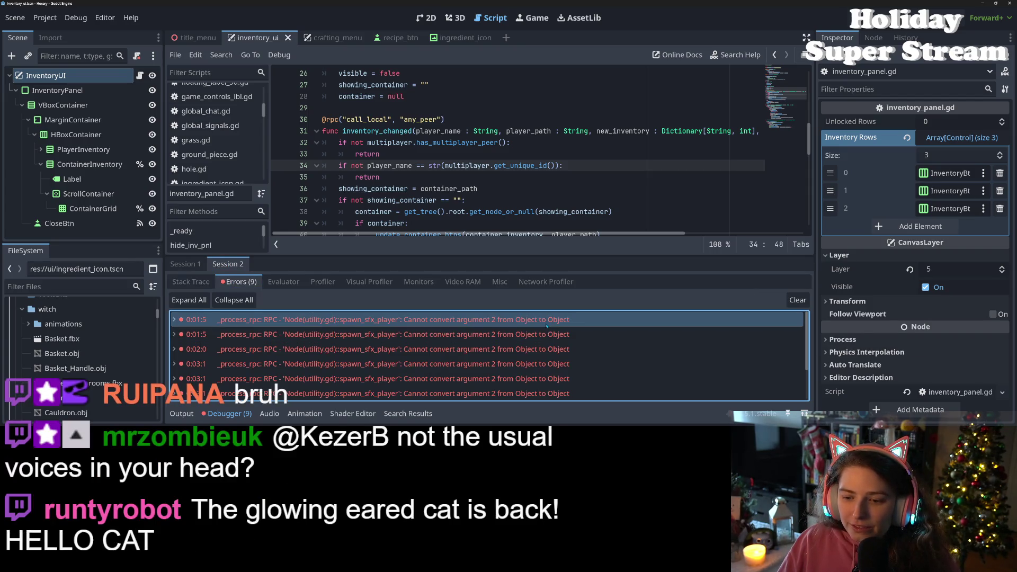
left_click(479, 345)
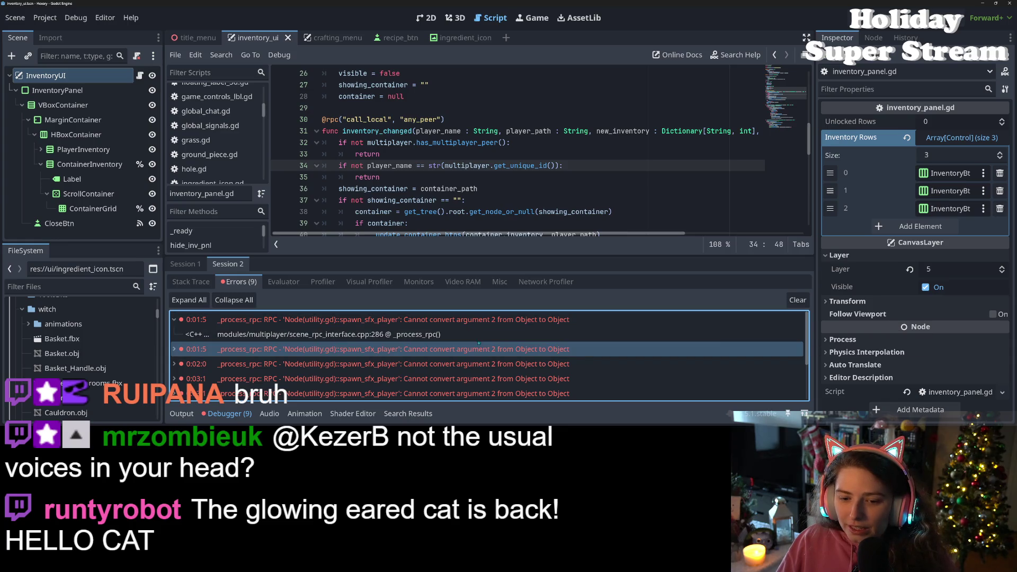
left_click(477, 338)
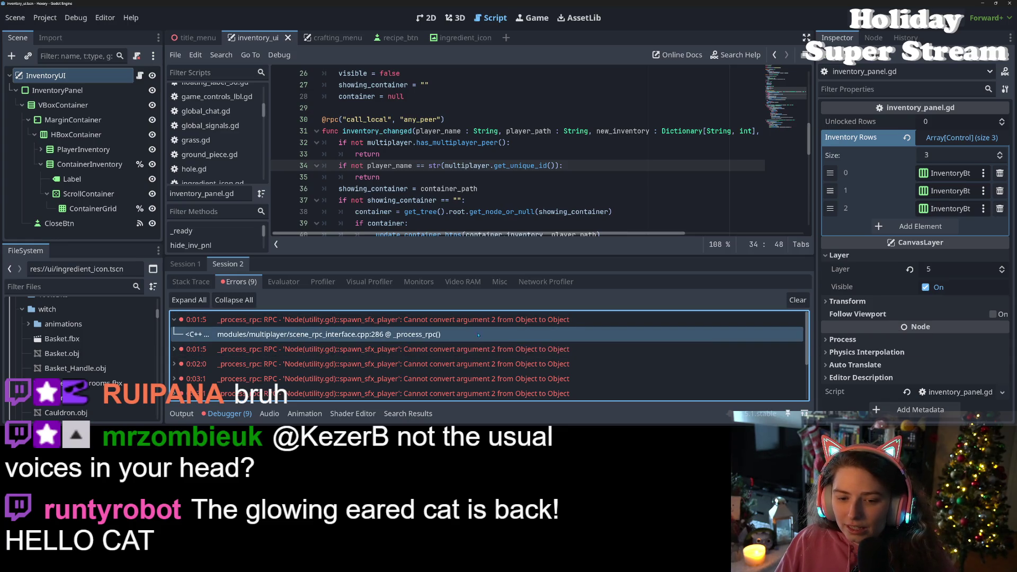
left_click(482, 326)
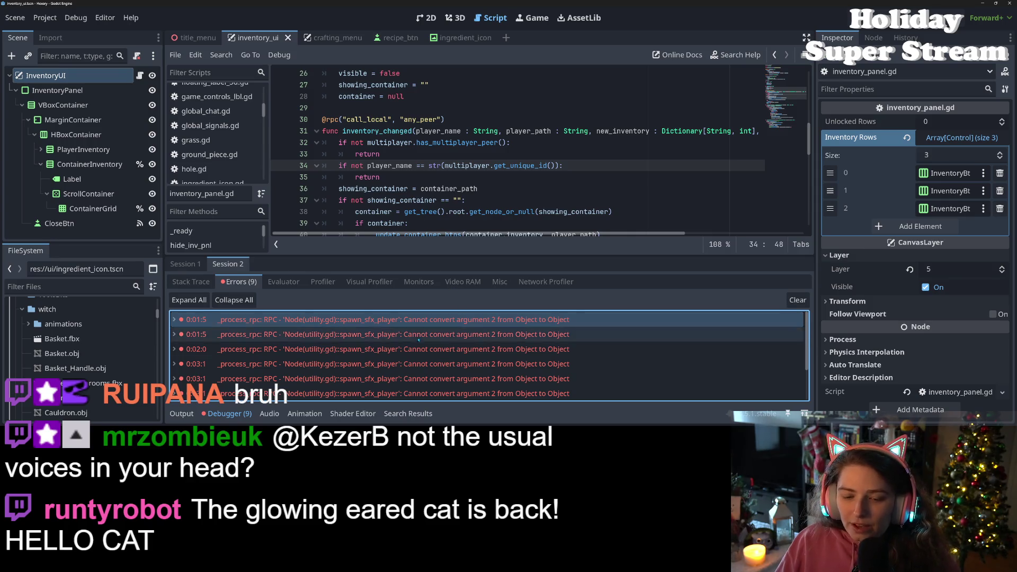
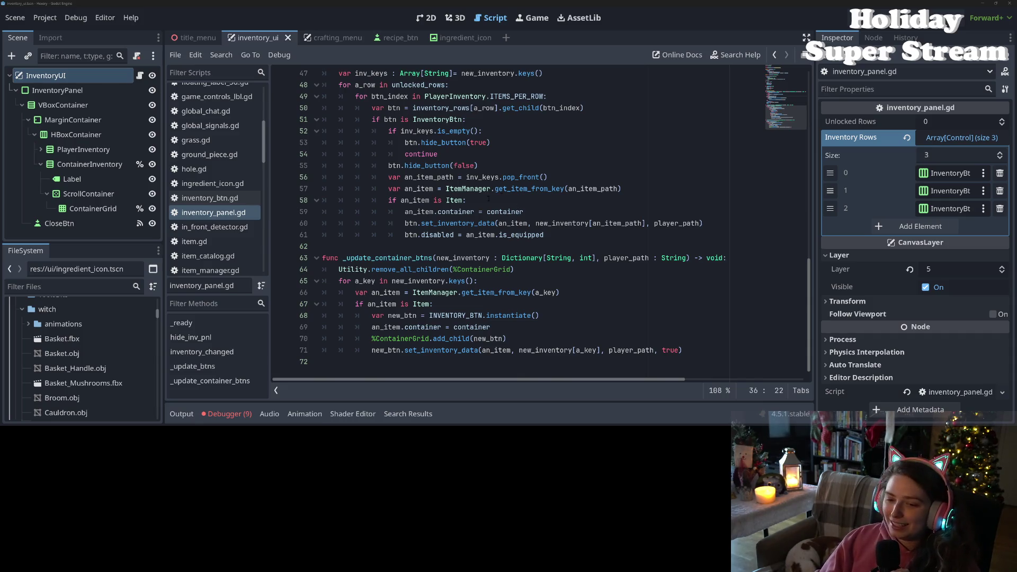
Review the runtime RPC conversion errors listed in the Debugger's Errors panel
left_click(228, 414)
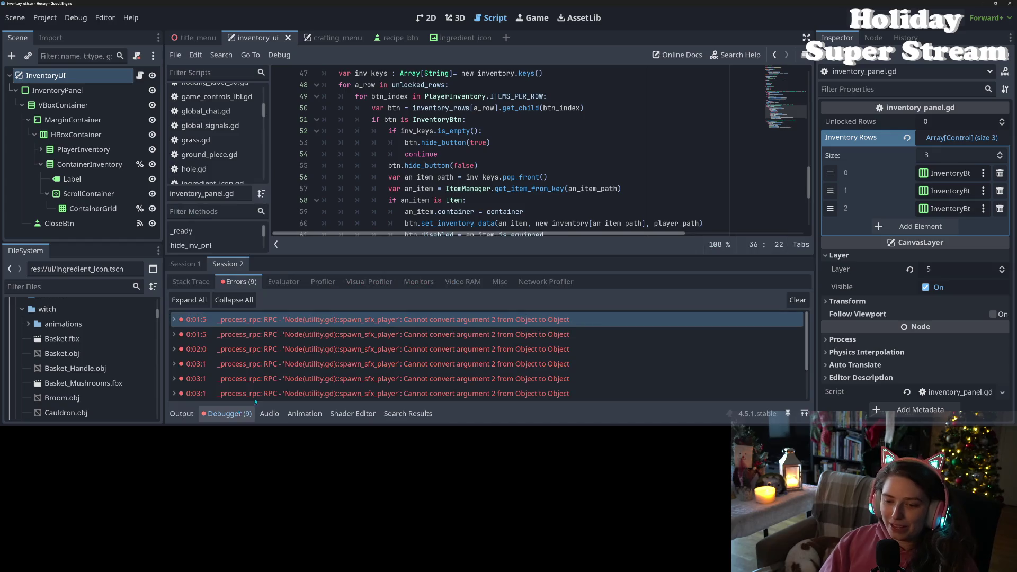
left_click(228, 414)
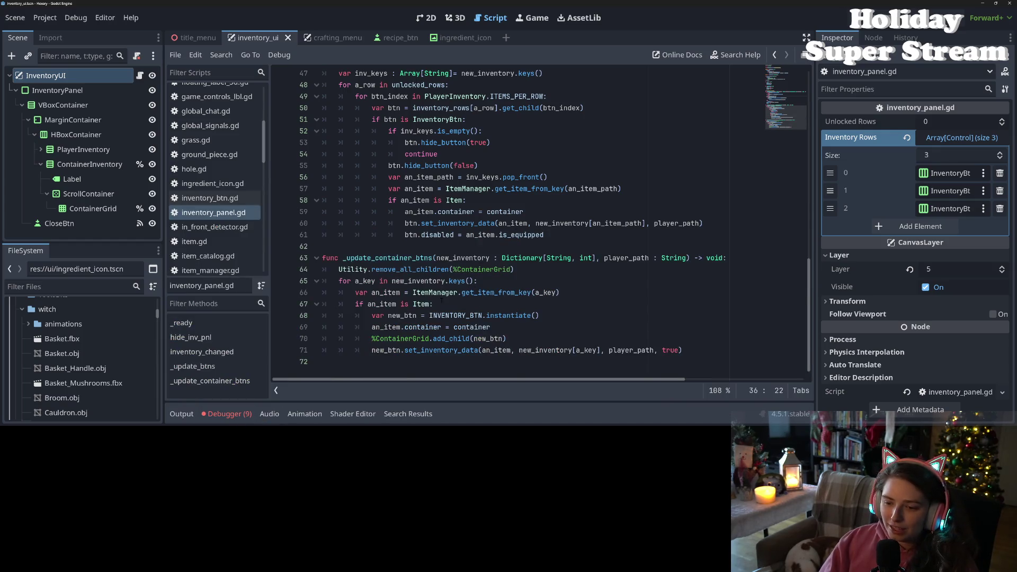
left_click(251, 412)
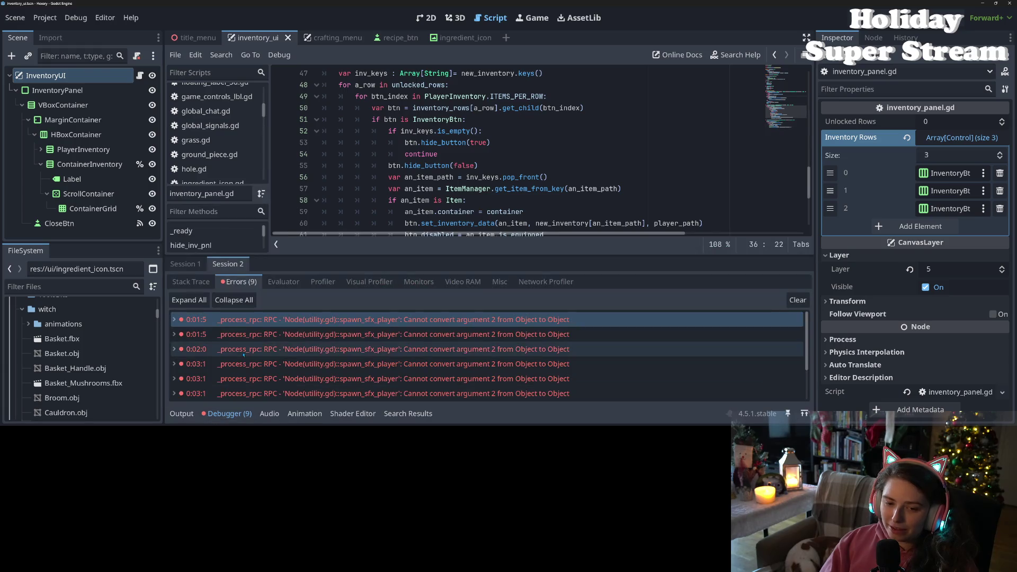
scroll(303, 392, "up", 2)
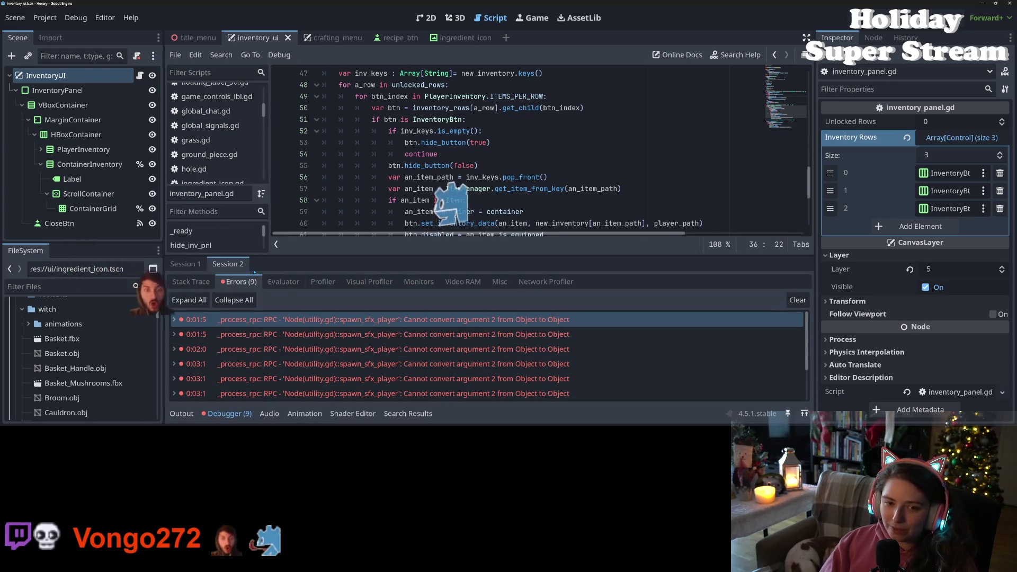
scroll(201, 153, "down", 5)
scroll(200, 153, "down", 5)
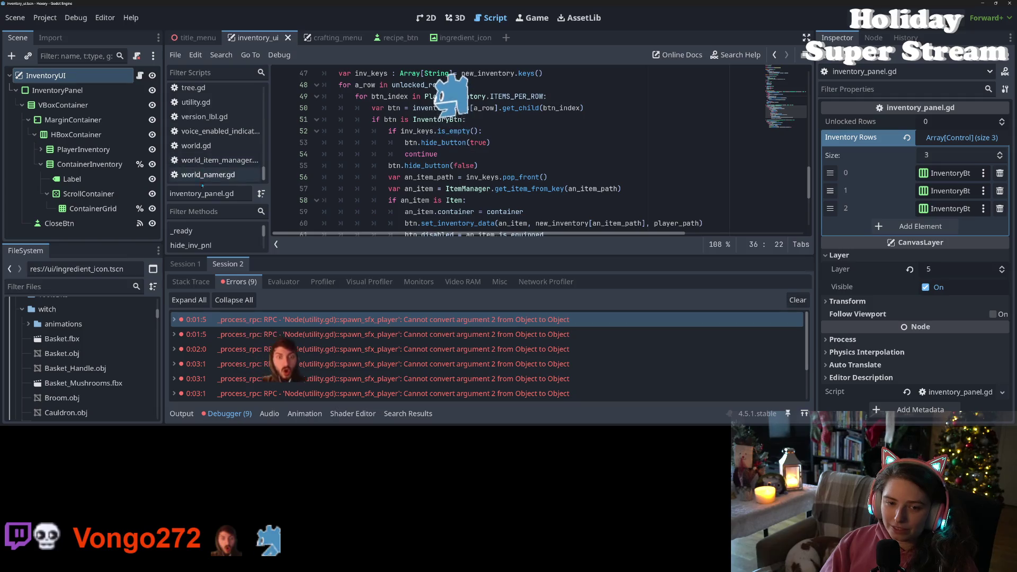
Open utility.gd and inspect spawn_sfx_player's body and parameters, moving to the line above it
left_click(196, 127)
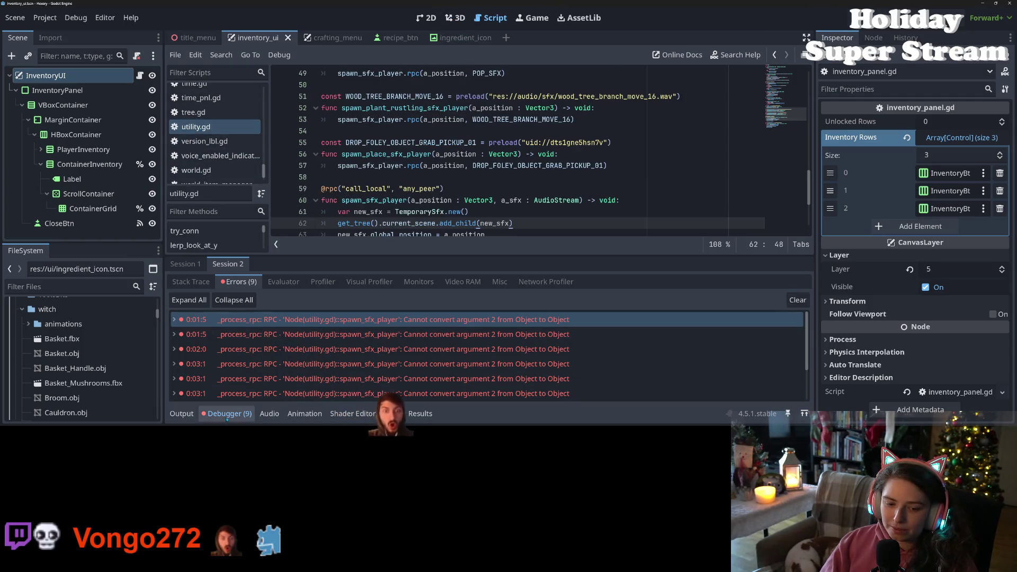
left_click(230, 414)
left_click(460, 258)
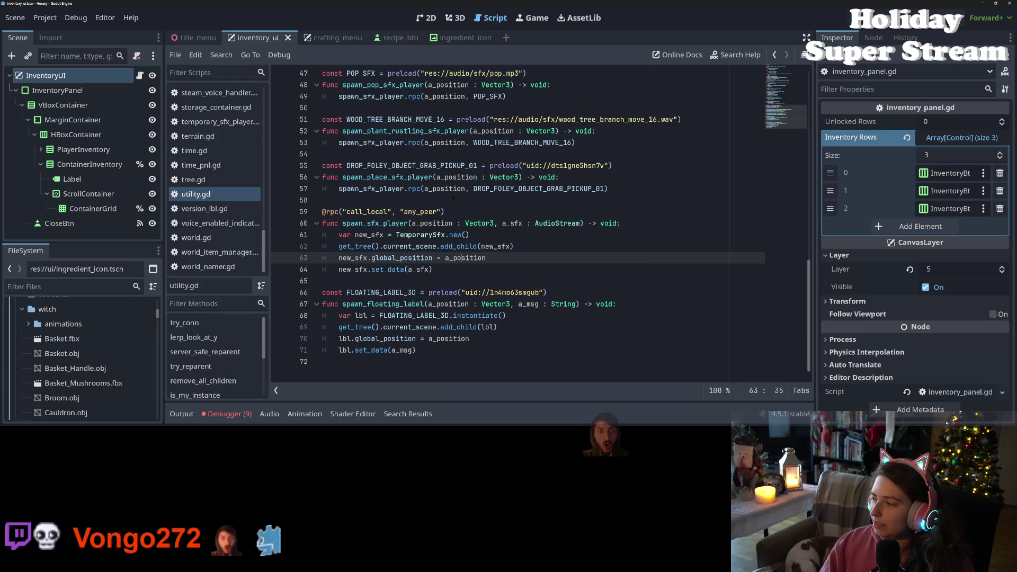
left_click(440, 223)
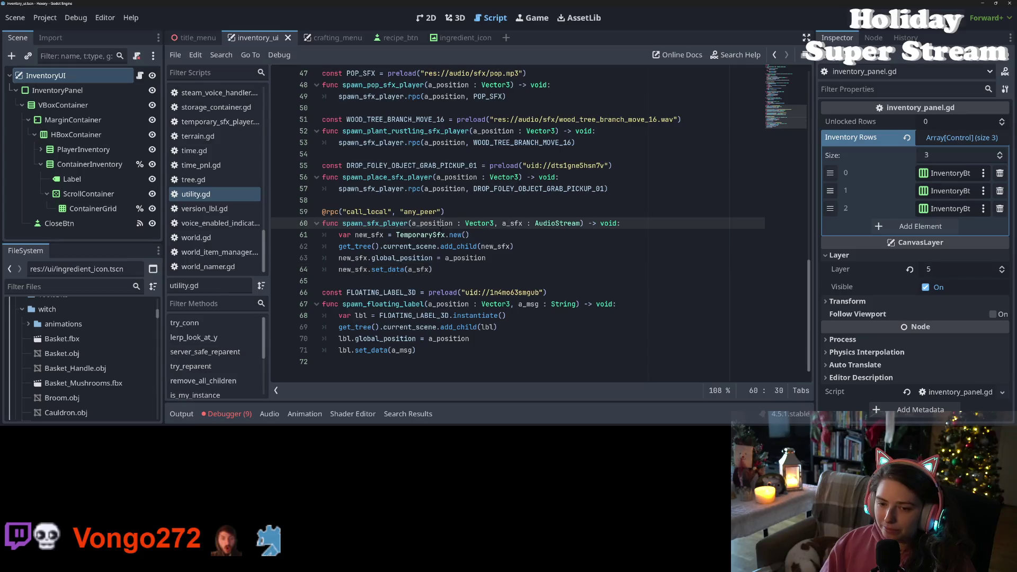
scroll(440, 223, "up", 15)
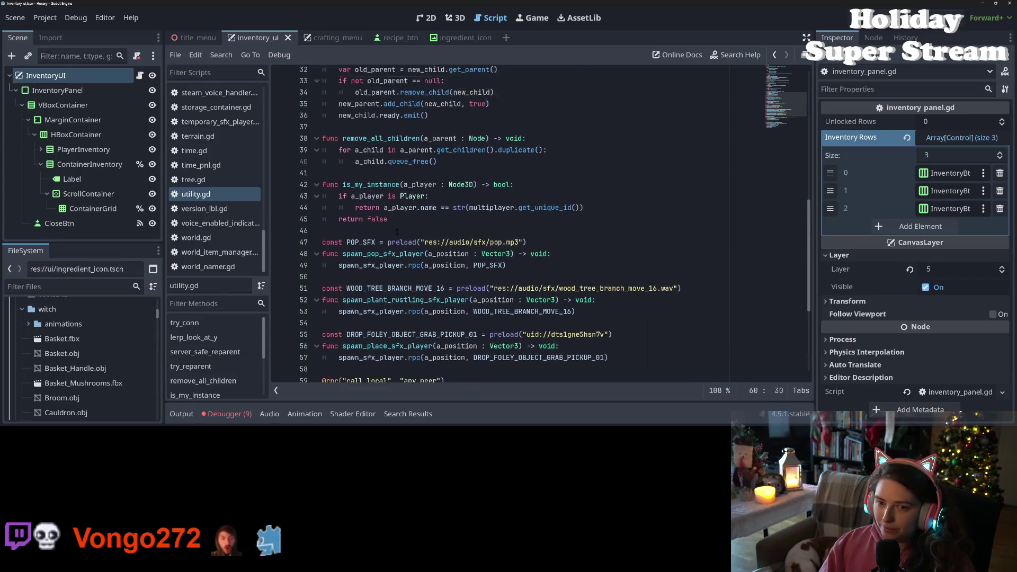
scroll(440, 223, "down", 15)
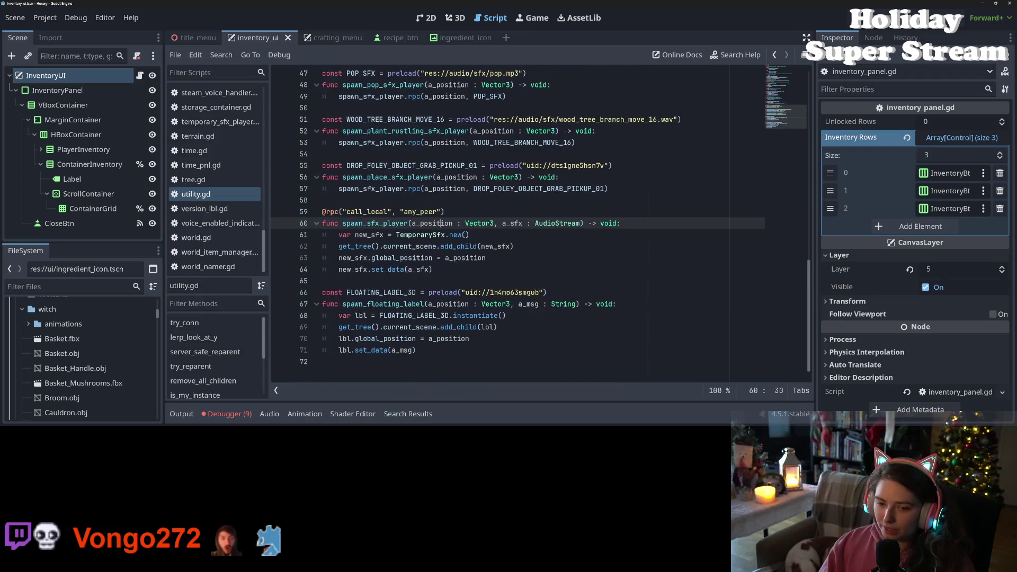
key("Up")
key("Up")
Declare a new constant dictionary 'const sfx_cat = {' above spawn_sfx_player
key("Return")
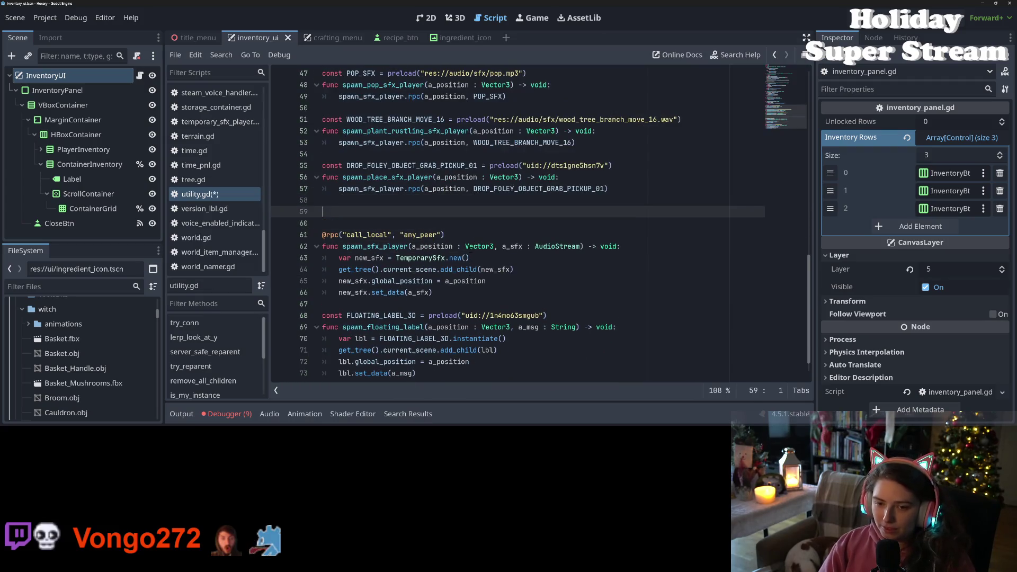
type("const auid")
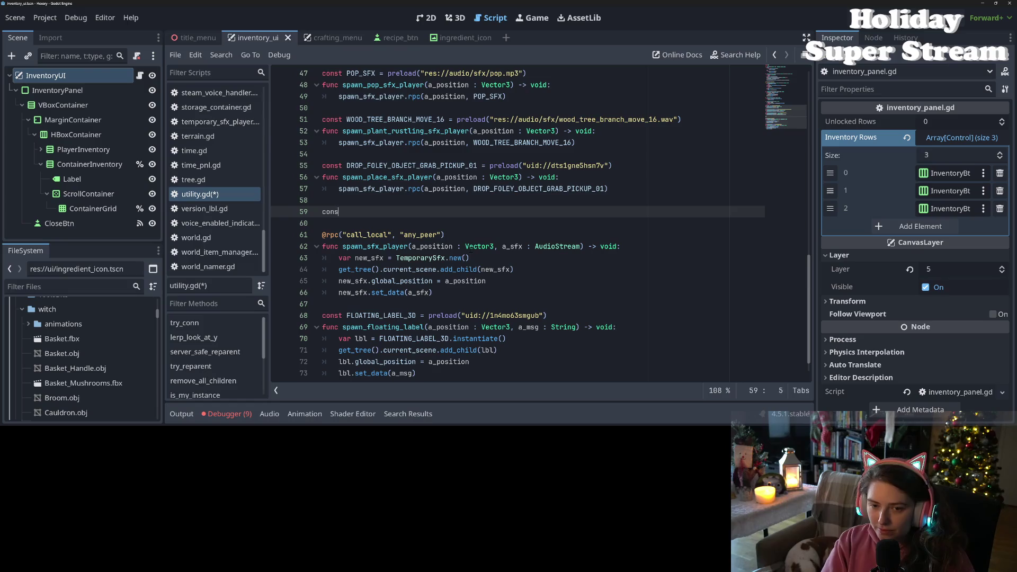
key("BackSpace")
type("dio_")
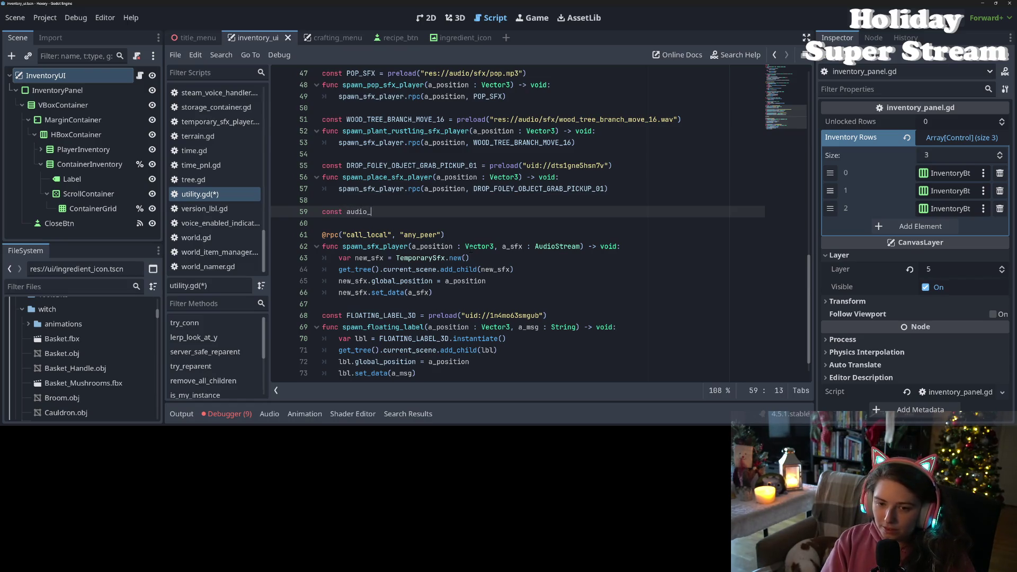
key("BackSpace")
key("BackSpace")
key("BackSpace")
type("fx_cat = ")
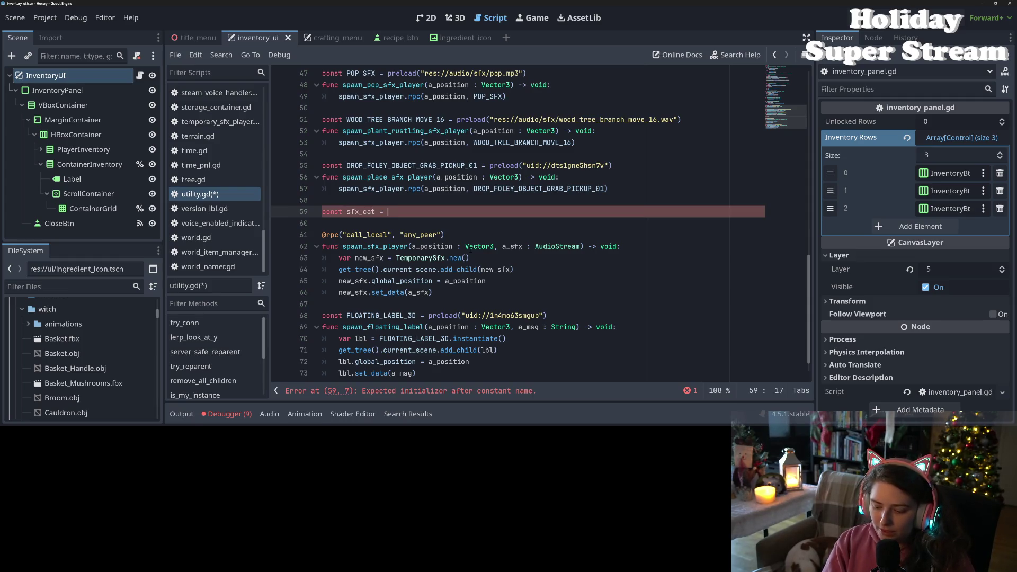
type("{")
key("Return")
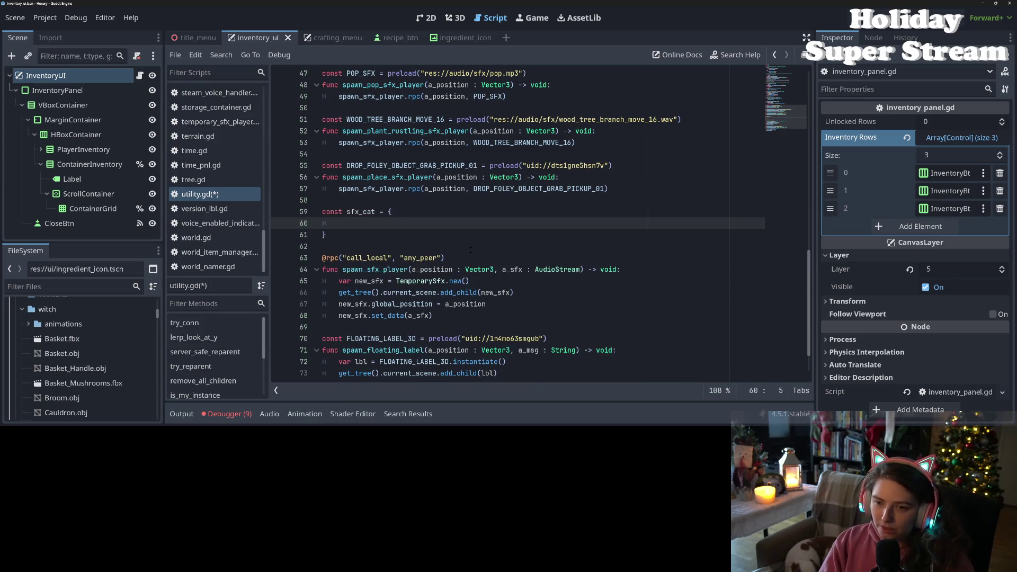
Add the entry "DROP_FOLEY_OBJECT_GRAB_PICKUP_01" : DROP_FOLEY_OBJECT_GRAB_PICKUP_01 to sfx_cat
double_click(412, 165)
key("ctrl+c")
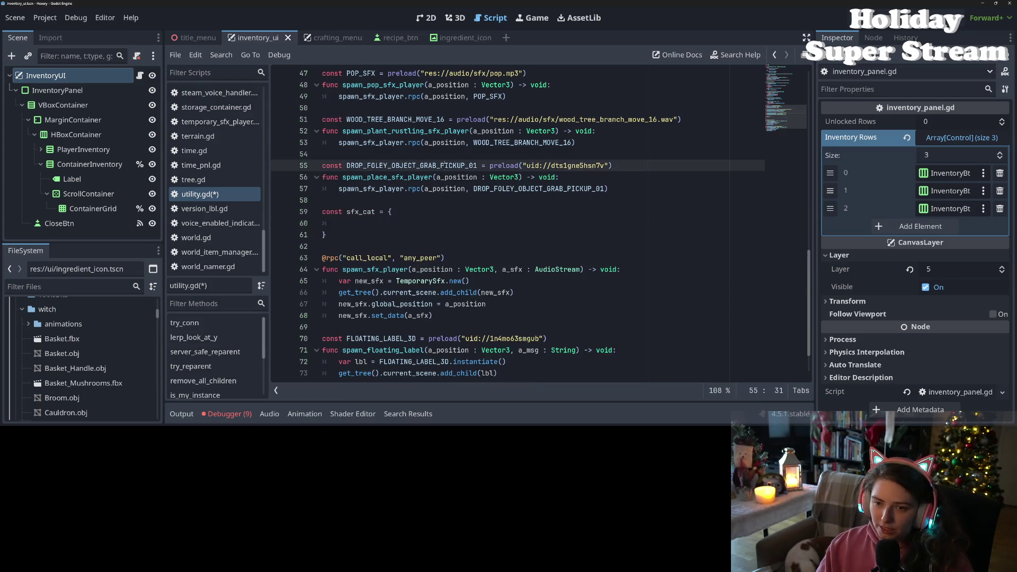
left_click(421, 220)
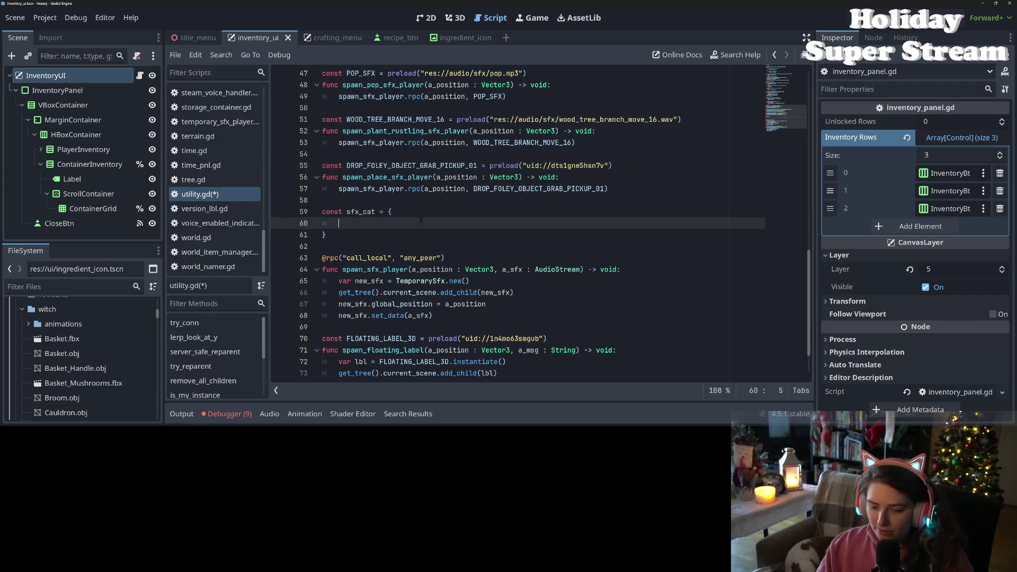
key("ctrl+v")
type("\"")
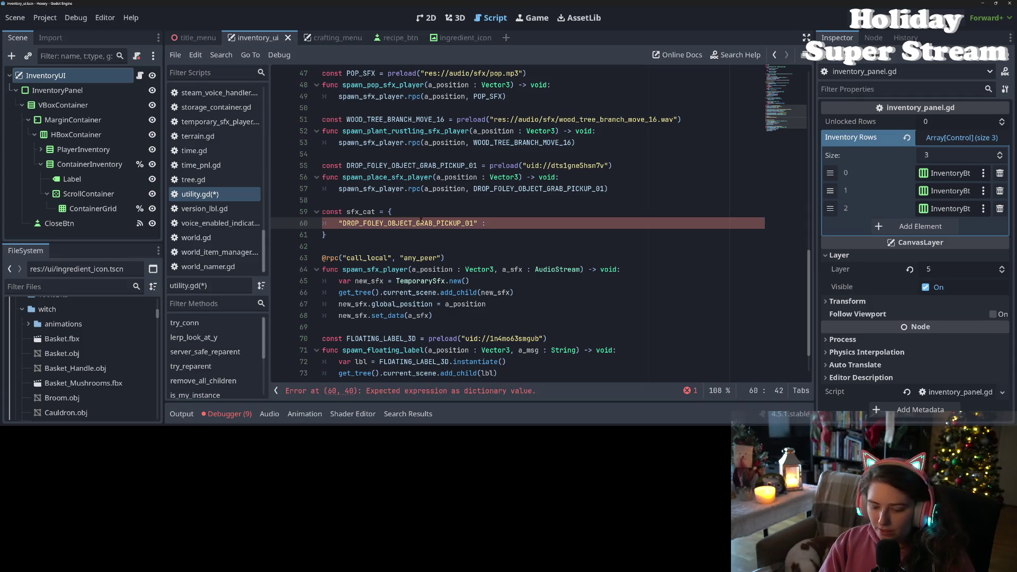
key("ctrl+v")
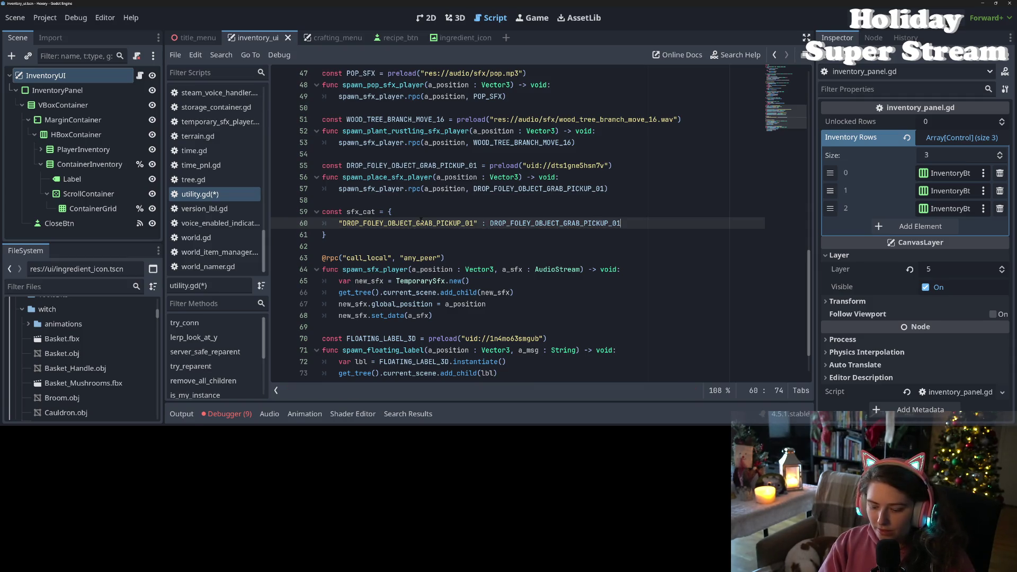
type(",")
key("Return")
Add the entry "POP_SFX" : POP_SFX to sfx_cat
scroll(422, 220, "up", 3)
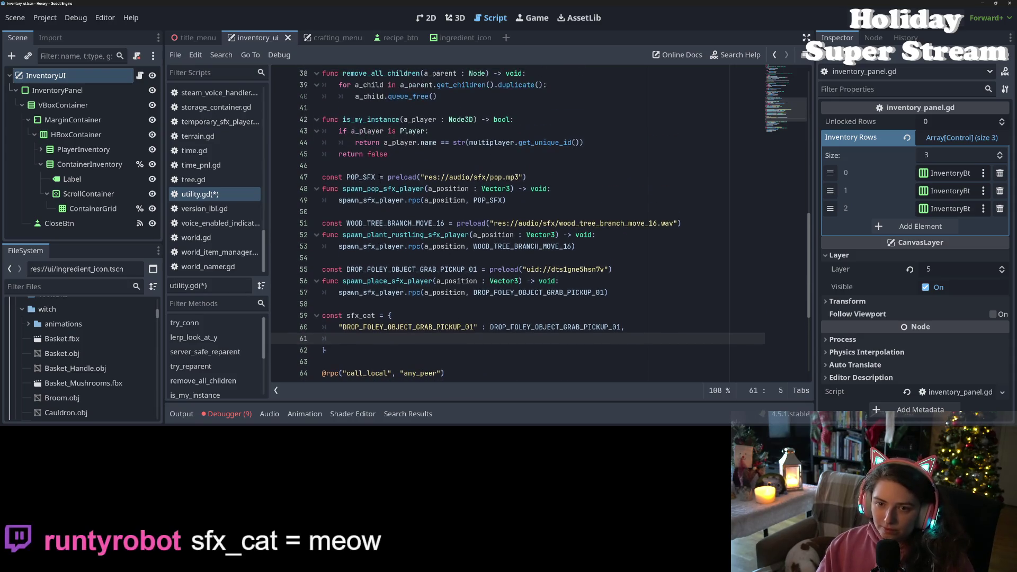
double_click(360, 177)
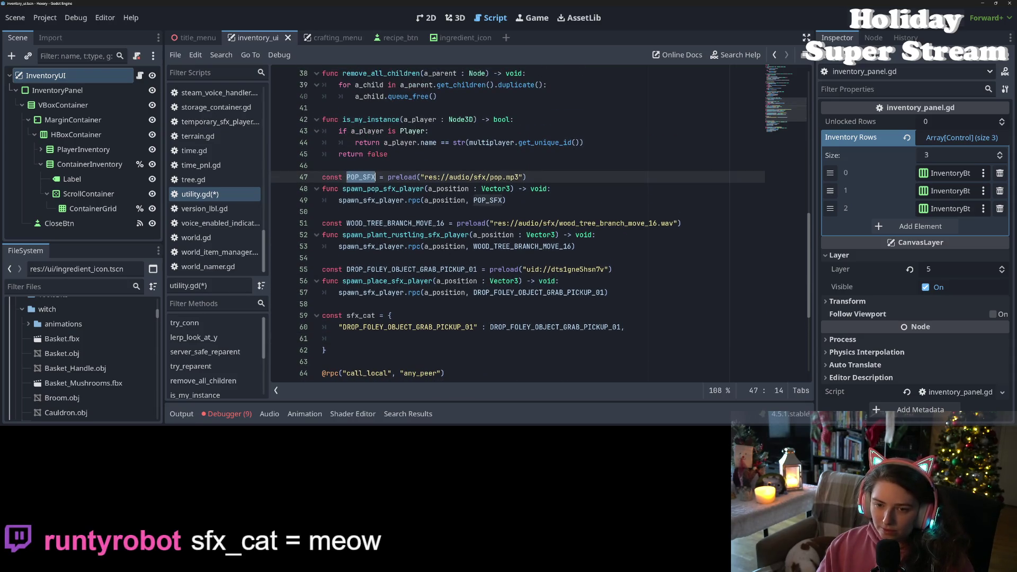
scroll(361, 177, "down", 1)
scroll(388, 234, "down", 2)
left_click(388, 233)
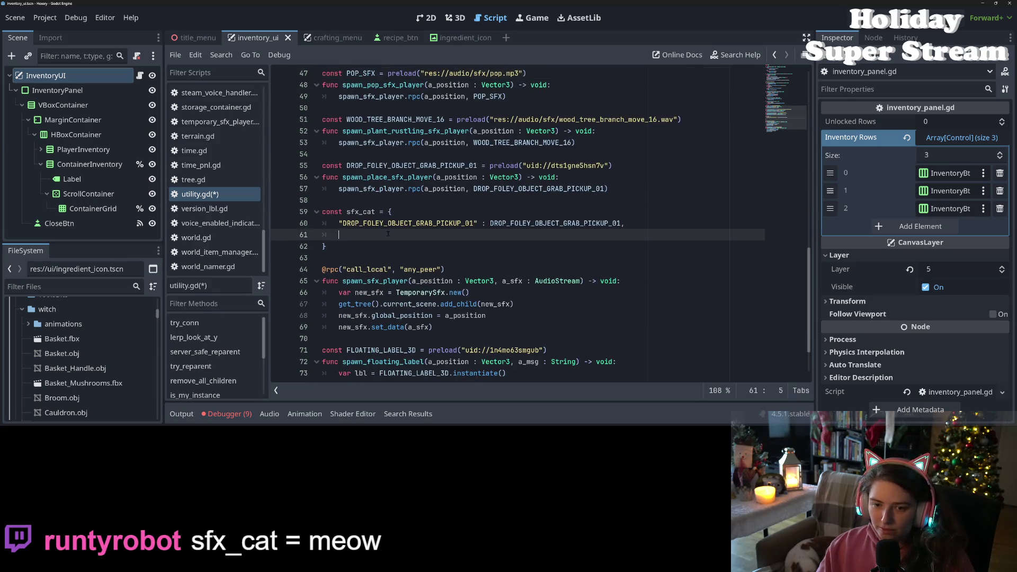
type("\"POP_SFX\" : ")
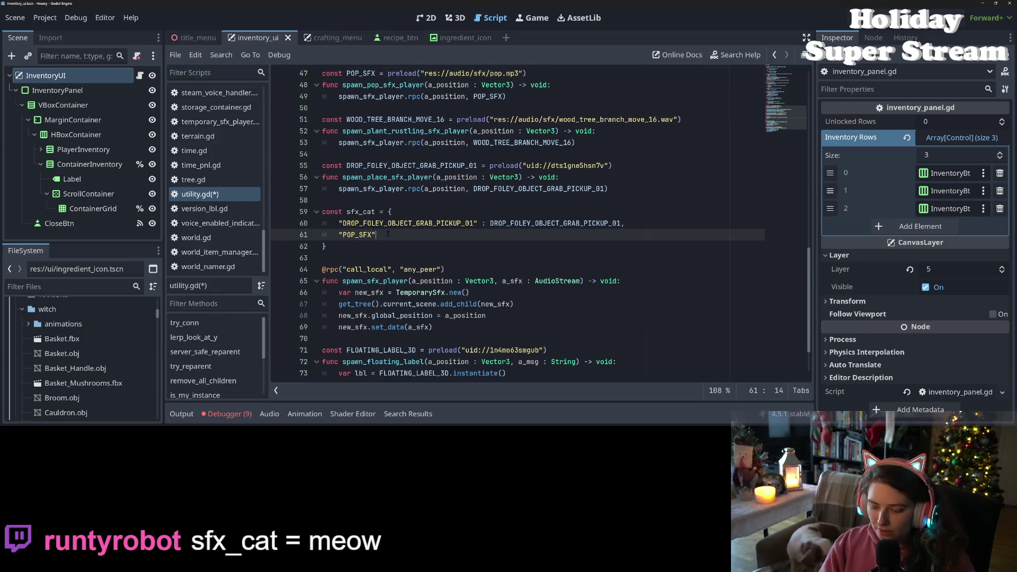
type("POP_SFX,")
key("Return")
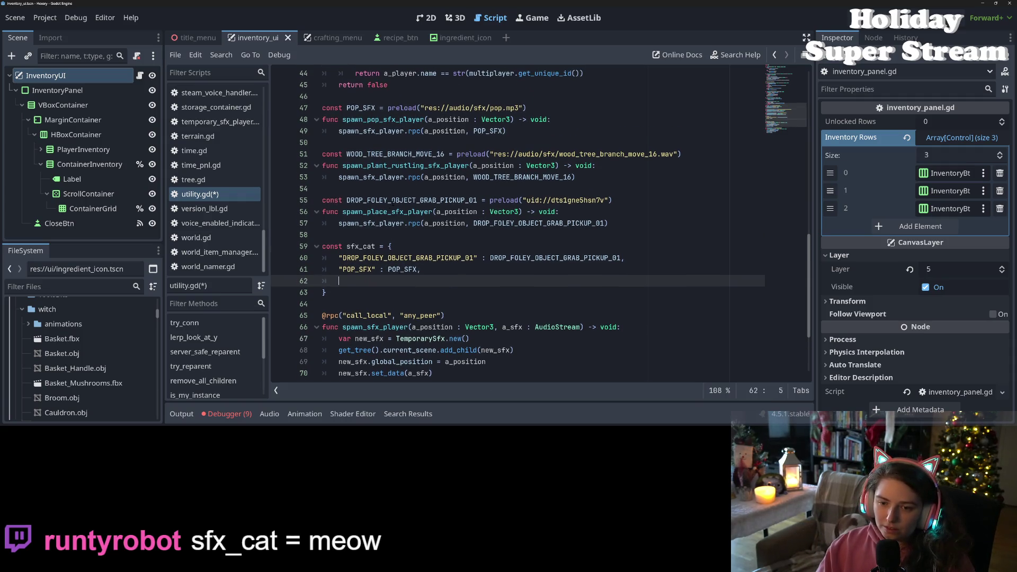
Add a sfx_cat entry whose value is the WOOD_TREE_BRANCH_MOVE_16 sound
double_click(393, 199)
double_click(395, 154)
key("ctrl+c")
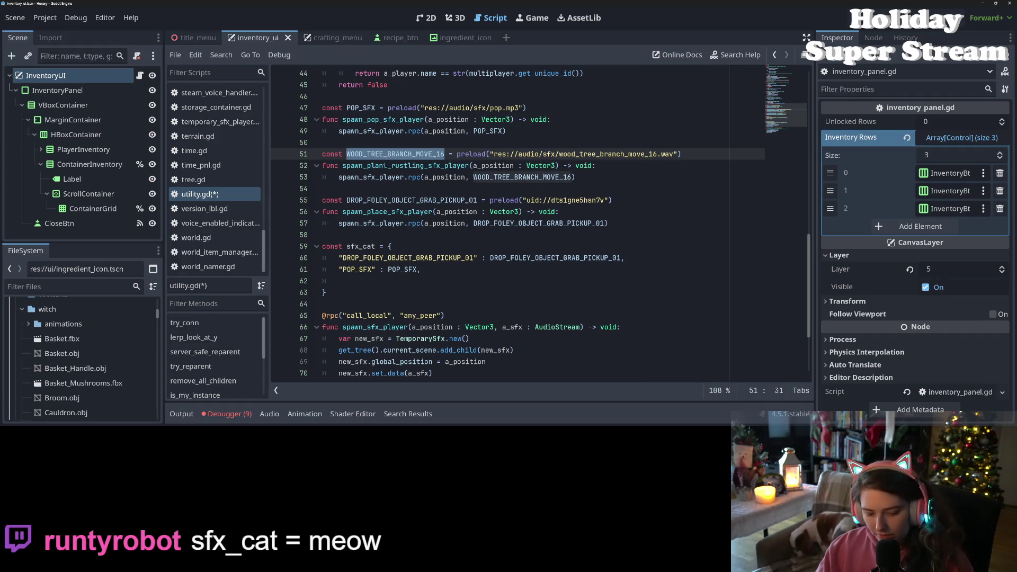
left_click(375, 281)
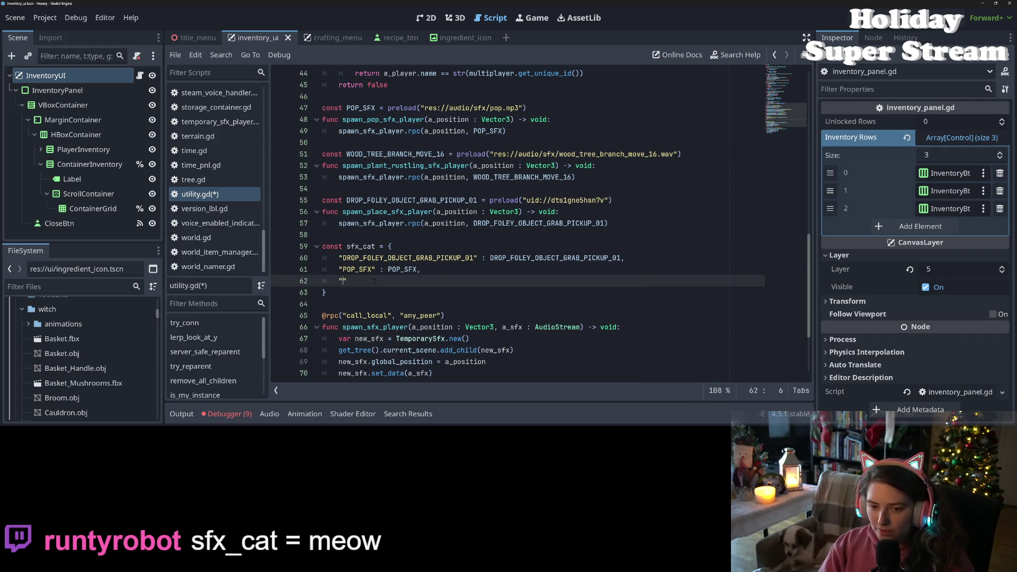
key("Return")
type(":")
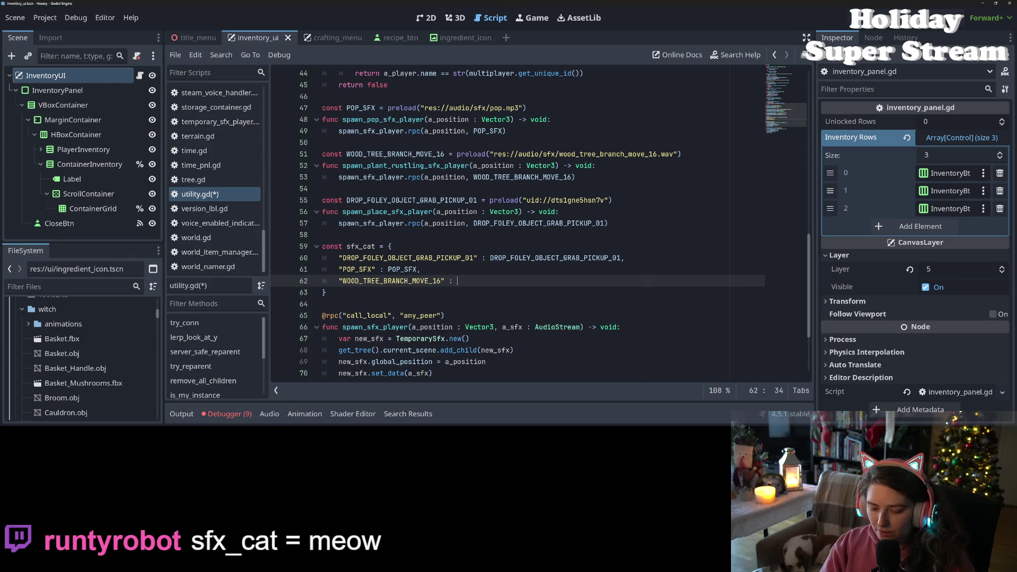
key("ctrl+v")
Trim the new entry's key down to the quoted name "TREE_BRANCH_MOVE"
double_click(374, 280)
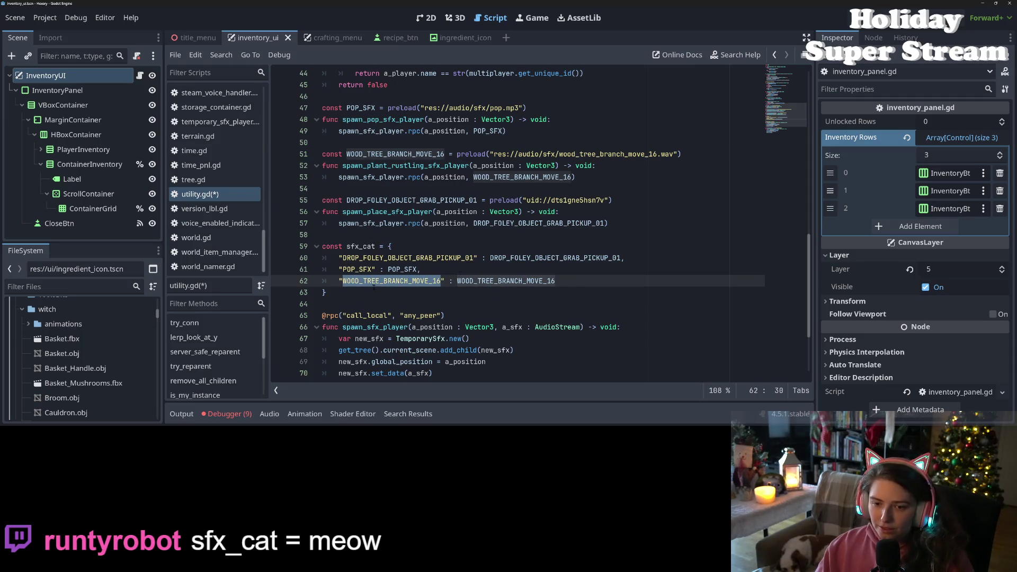
left_click(413, 281)
key("Right")
key("Right")
key("Right")
key("shift+Left")
key("shift+Left")
key("shift+Left")
key("BackSpace")
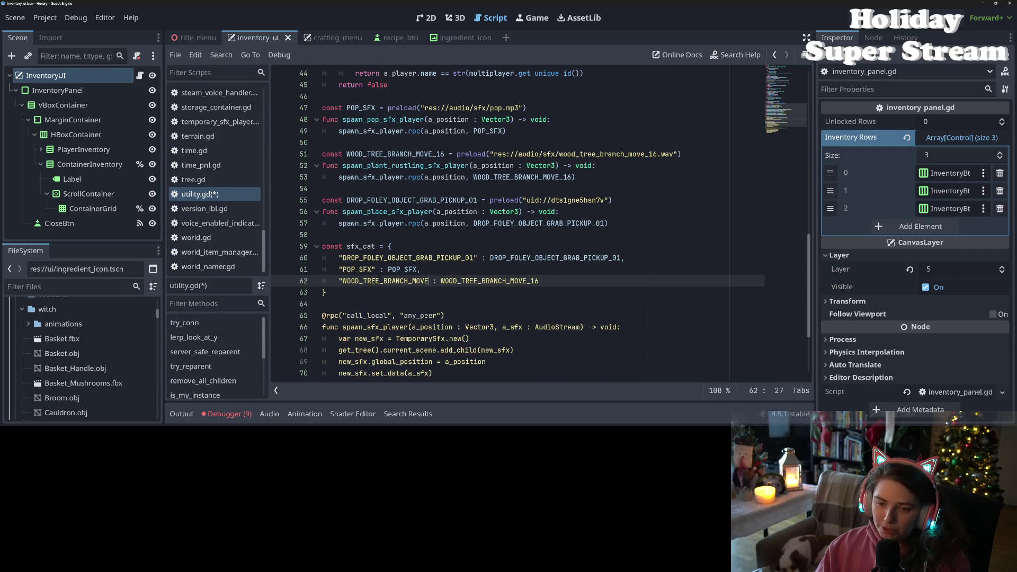
key("ctrl+Left")
left_click_drag(340, 280, 363, 281)
key("BackSpace")
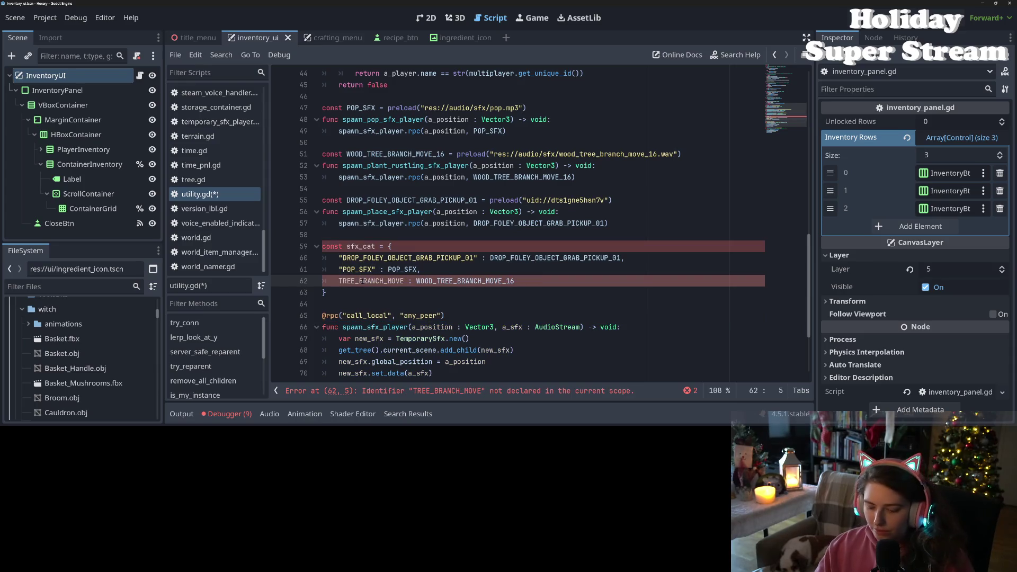
double_click(361, 280)
type("\"")
Save utility.gd and shorten the "POP_SFX" key to "POP"
key("ctrl+s")
type("_SFX")
key("BackSpace")
key("BackSpace")
key("BackSpace")
left_click(371, 269)
key("BackSpace")
key("BackSpace")
key("BackSpace")
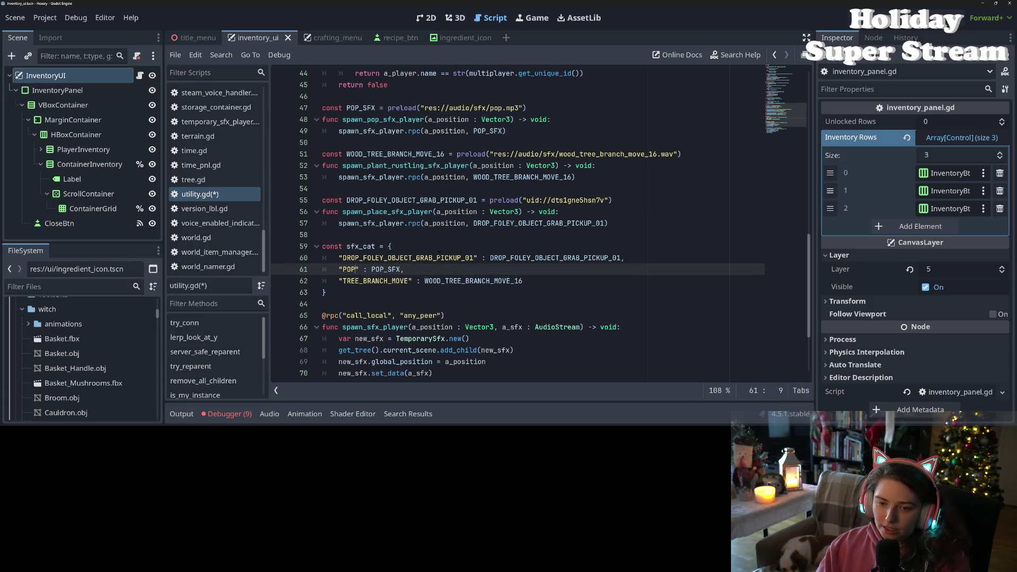
Shorten the first key from DROP_FOLEY_OBJECT_GRAB_PICKUP_01 to "DROP_OBJECT" and save utility.gd
left_click_drag(475, 258, 461, 259)
key("BackSpace")
left_click_drag(342, 257, 380, 258)
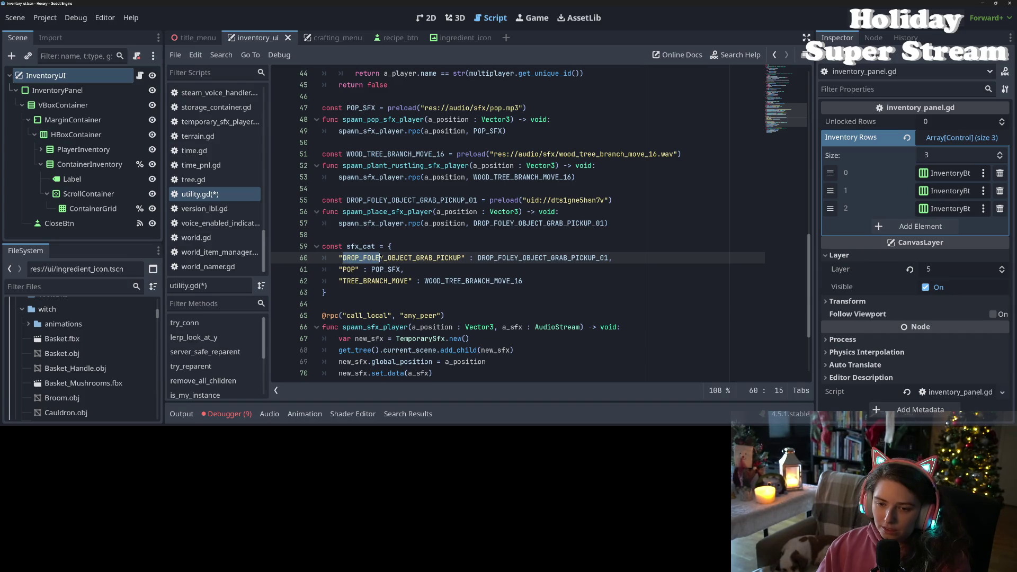
left_click(380, 258)
left_click_drag(363, 258, 439, 257)
key("BackSpace")
key("BackSpace")
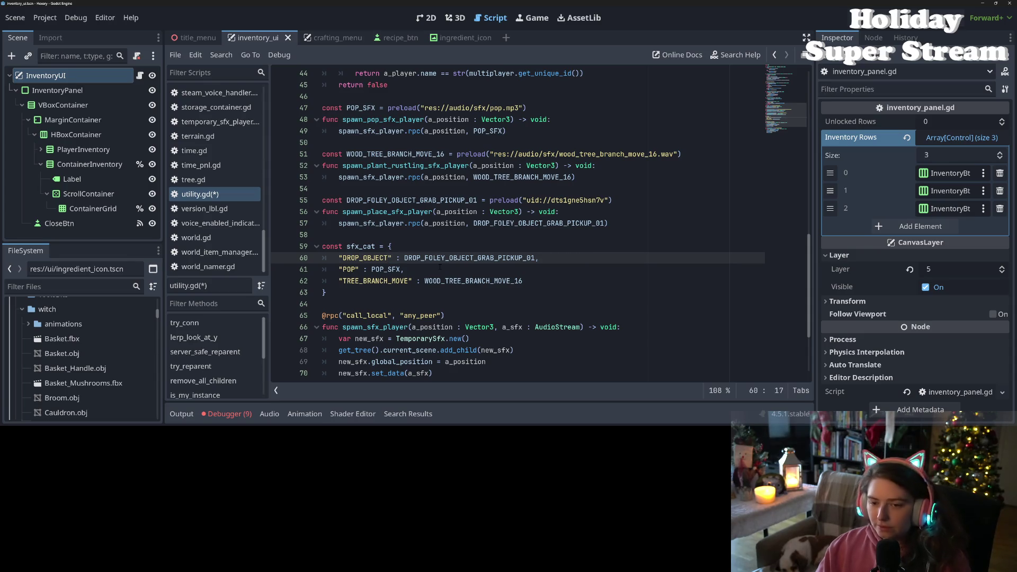
key("ctrl+s")
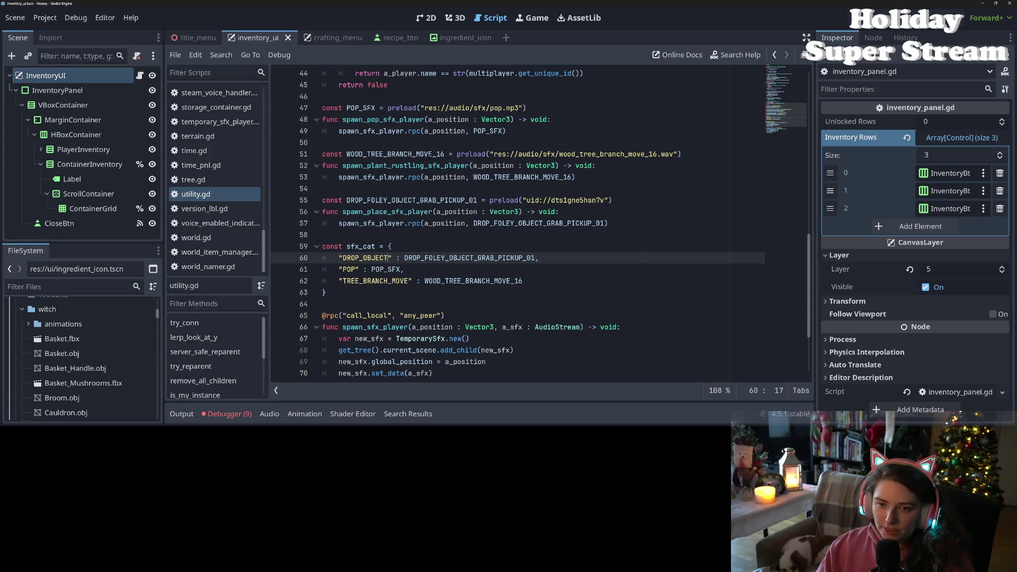
left_click(489, 199)
Replace the drop, tree-branch and pop values in sfx_cat with their inline preload(...) expressions
left_click_drag(489, 199, 613, 199)
key("ctrl+c")
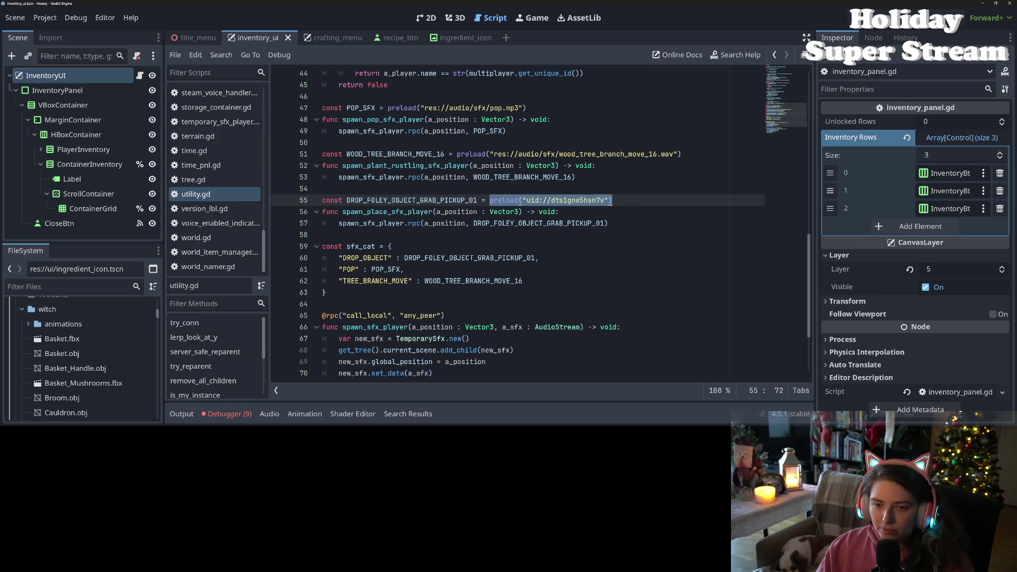
double_click(450, 258)
key("ctrl+v")
left_click_drag(458, 153, 682, 154)
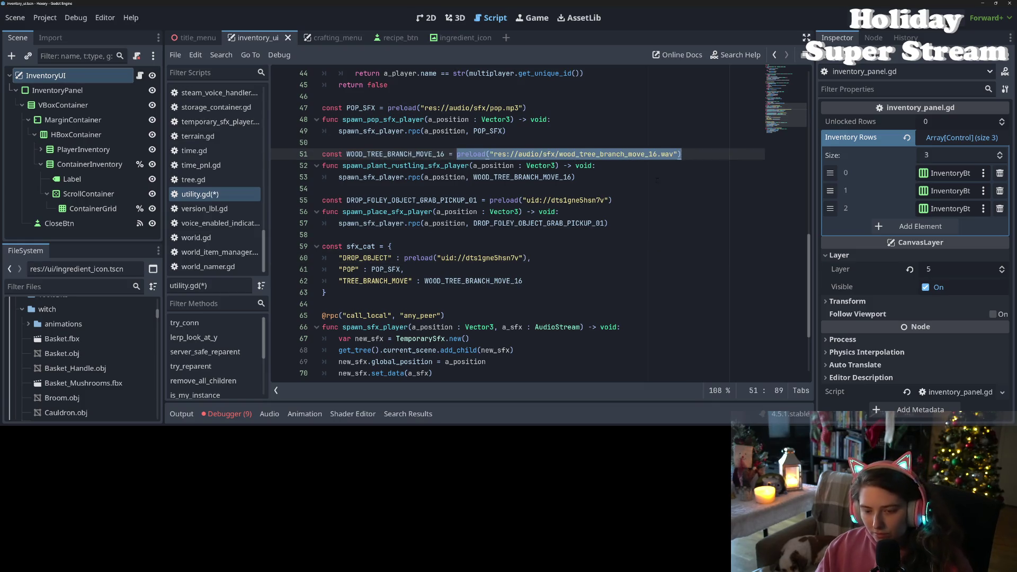
key("ctrl+c")
double_click(455, 281)
key("ctrl+v")
left_click_drag(388, 107, 528, 107)
key("ctrl+c")
double_click(385, 269)
key("ctrl+v")
Remove the separate DROP_FOLEY_OBJECT_GRAB_PICKUP_01 constant declaration and select the tree-branch one
left_click_drag(613, 200, 322, 199)
key("BackSpace")
key("BackSpace")
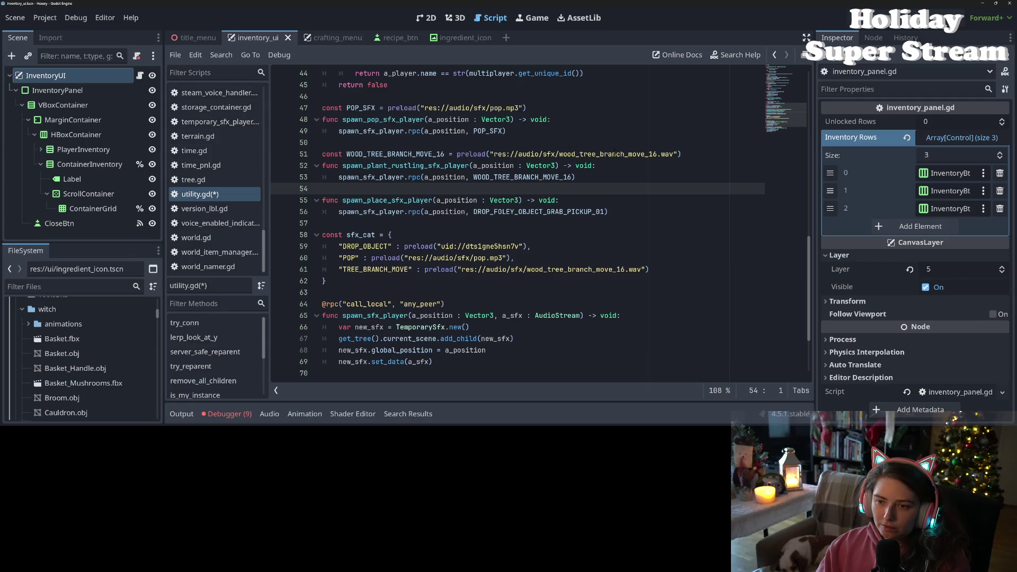
left_click_drag(687, 154, 322, 153)
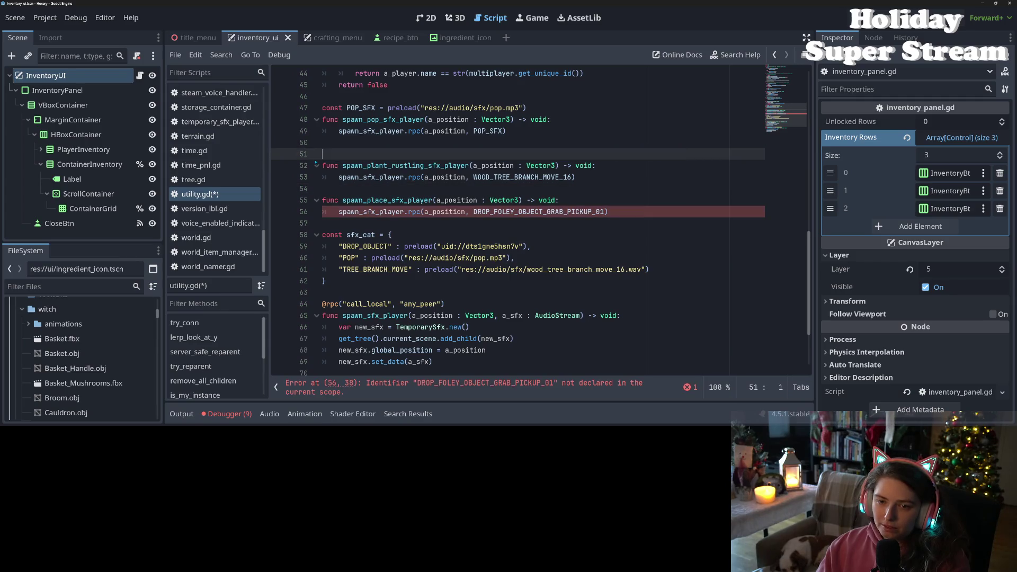
Delete the WOOD_TREE_BRANCH_MOVE_16 and POP_SFX constant declarations
key("BackSpace")
key("BackSpace")
left_click_drag(527, 107, 322, 108)
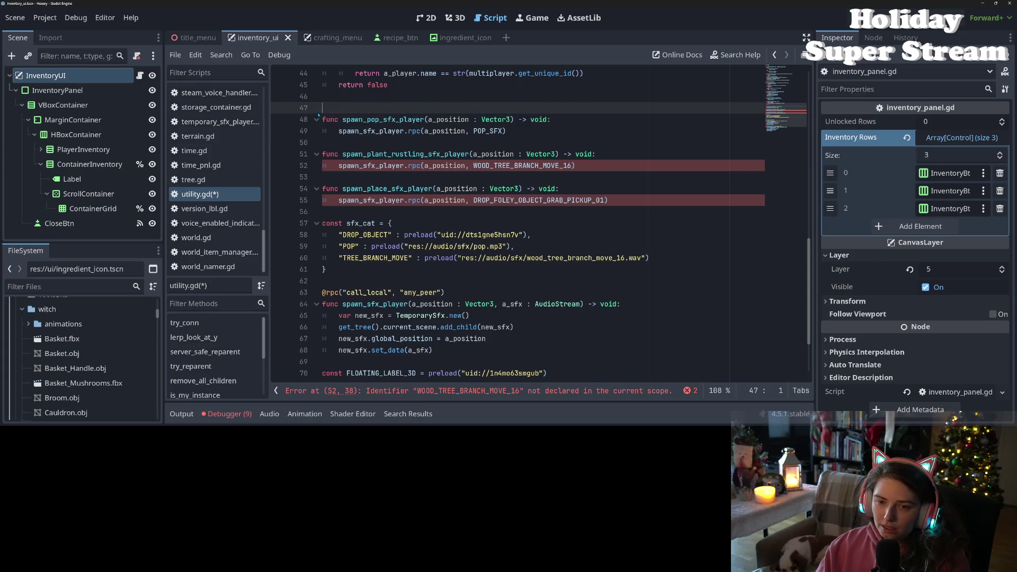
key("BackSpace")
key("BackSpace")
Make the pop and place sound rpc calls pass "POP" and "DROP_OBJECT" instead of constants
double_click(349, 235)
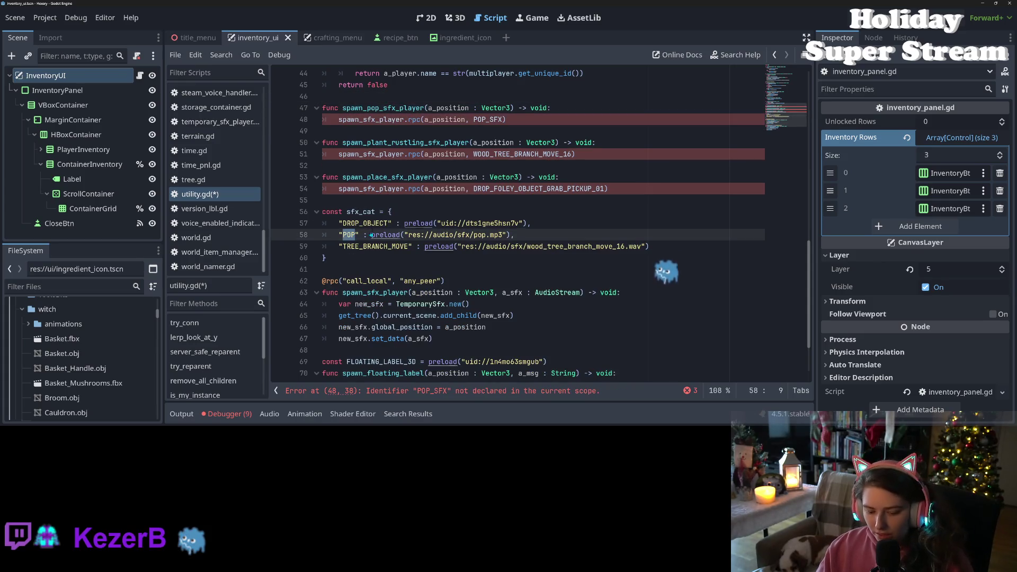
double_click(490, 119)
key("BackSpace")
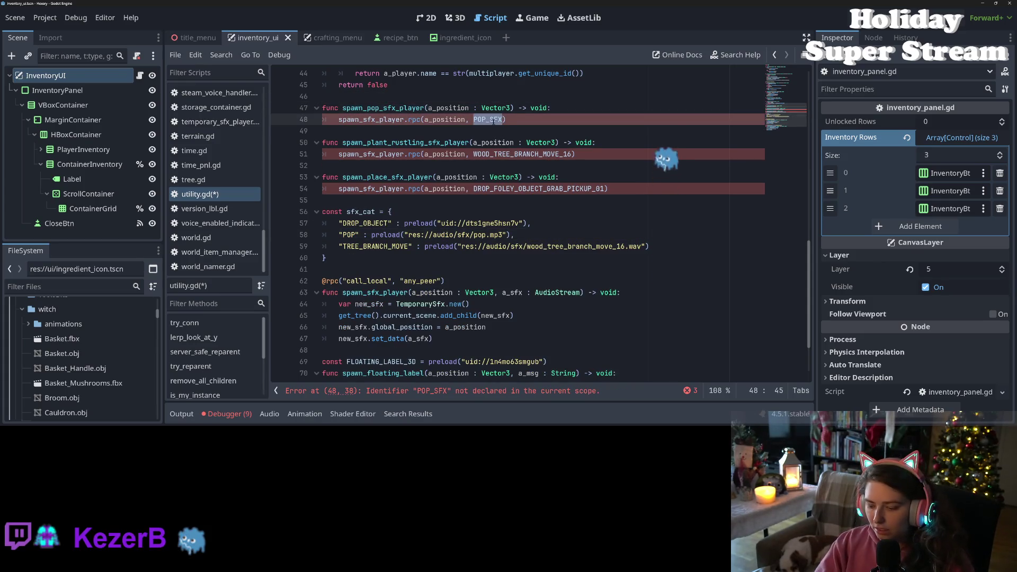
type("\"POP")
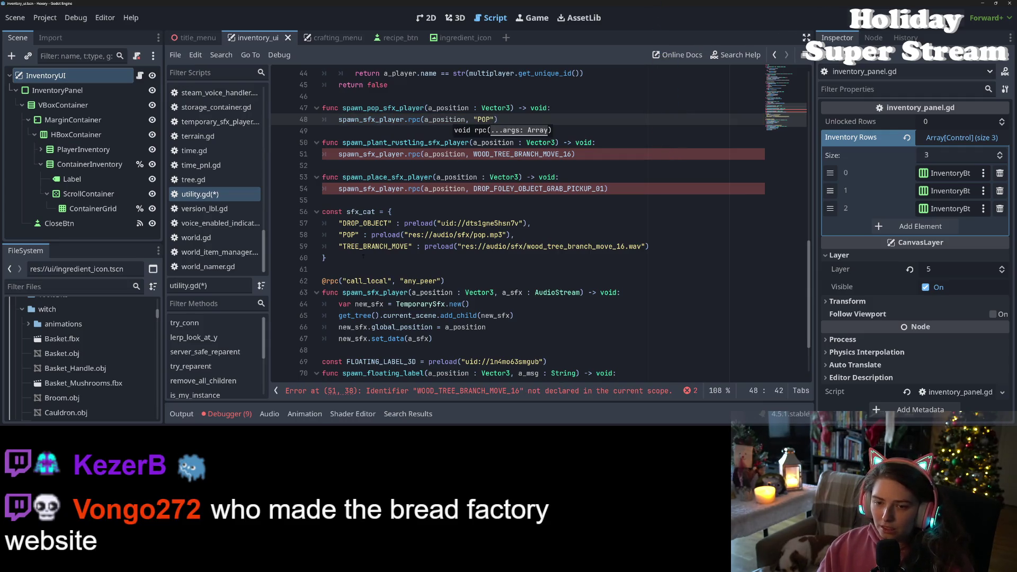
double_click(350, 223)
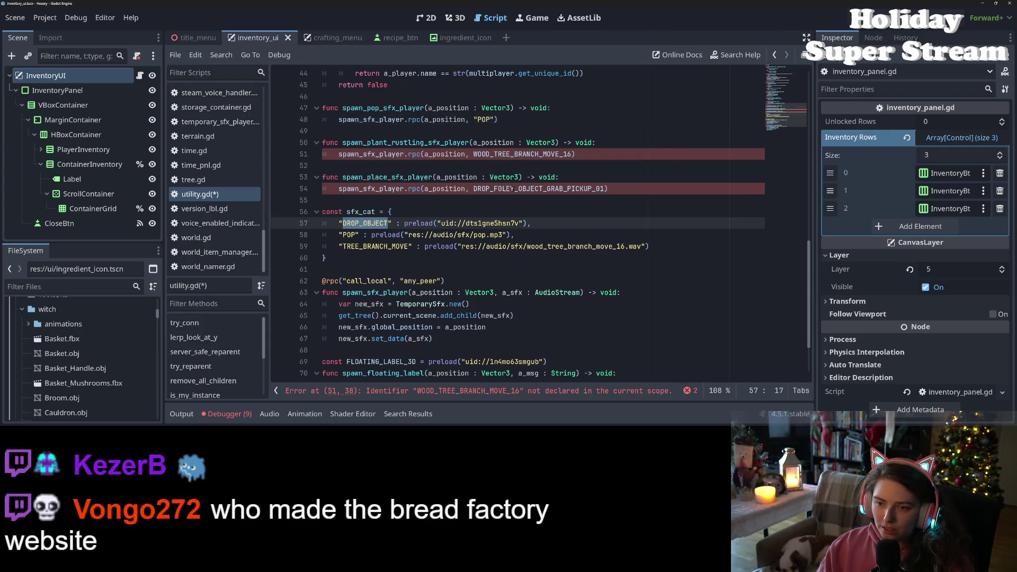
key("ctrl+c")
double_click(539, 189)
key("BackSpace")
type("\"")
key("ctrl+v")
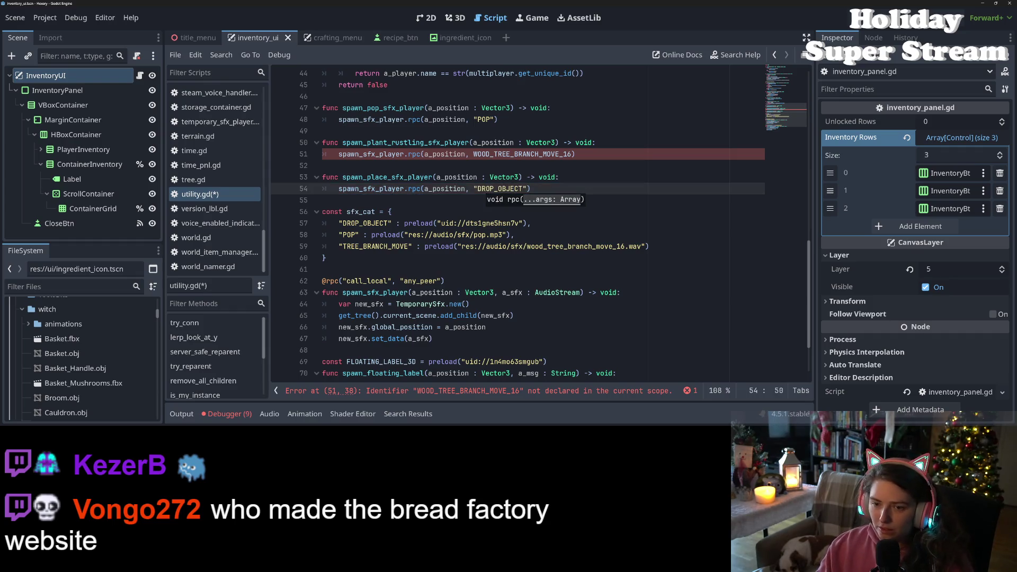
Make the plant-rustling rpc call pass "TREE_BRANCH_MOVE" instead of WOOD_TREE_BRANCH_MOVE_16
double_click(381, 246)
double_click(511, 154)
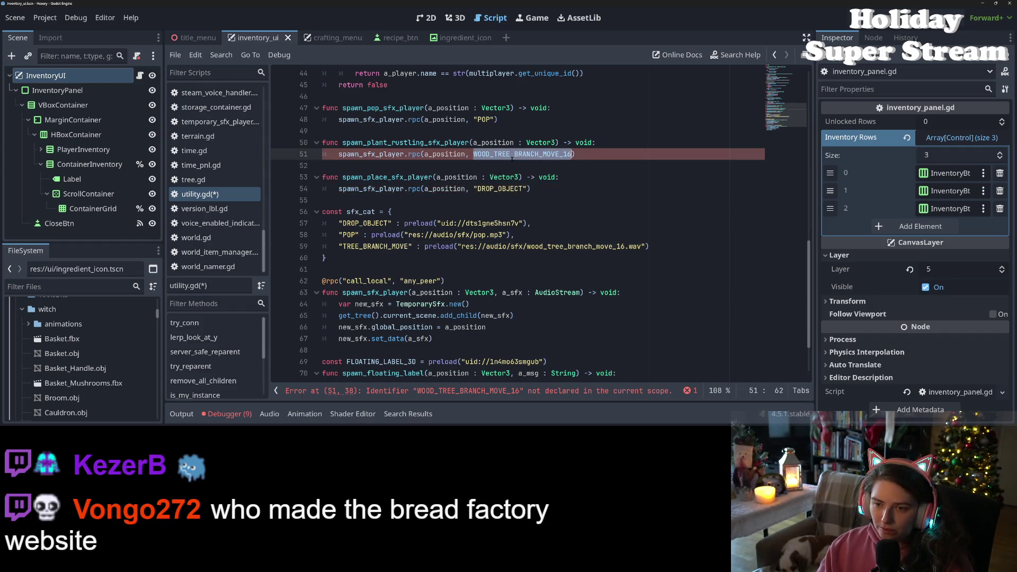
key("BackSpace")
type("\"")
key("ctrl+v")
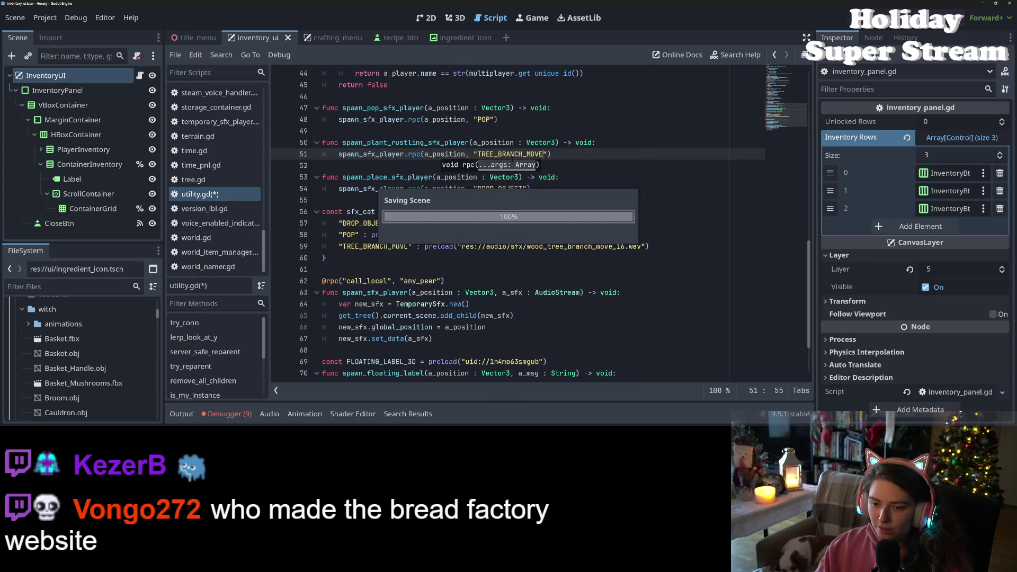
Place the caret after spawn_sfx_player's a_sfx parameter to edit its signature
scroll(471, 291, "down", 1)
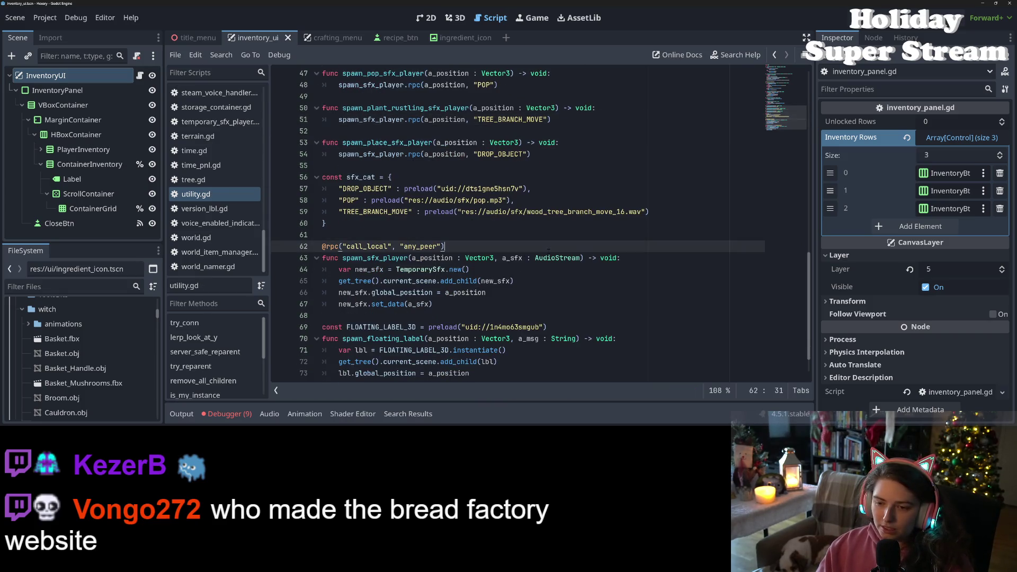
double_click(549, 258)
left_click(522, 258)
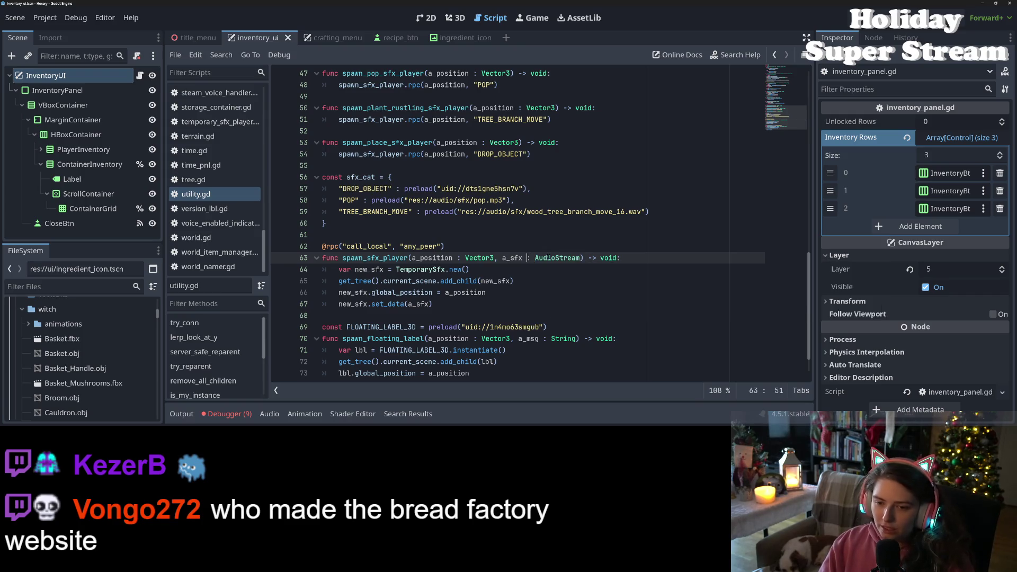
Change spawn_sfx_player's parameter to a_sfx_name : String
type("_name")
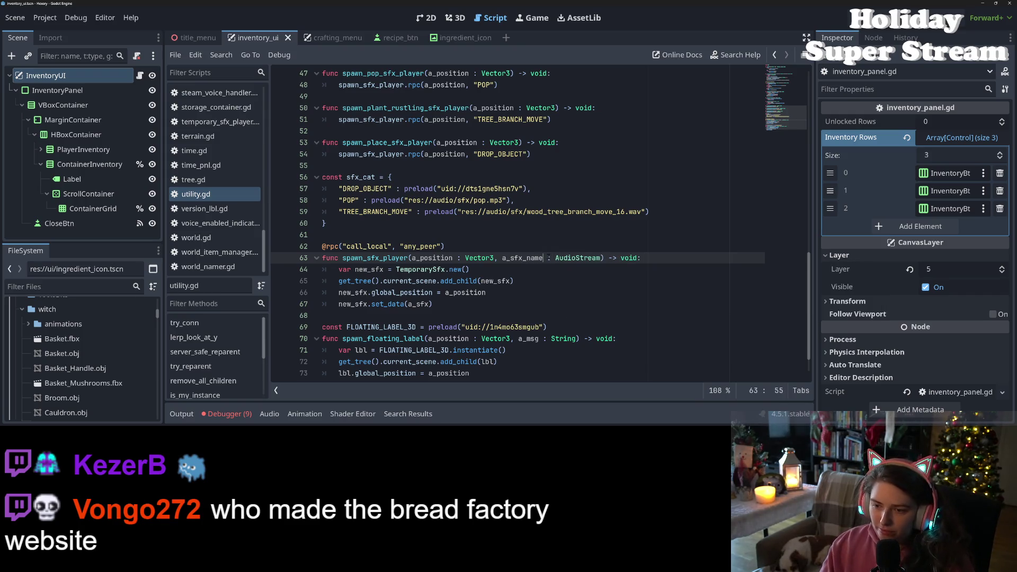
double_click(576, 258)
type("String")
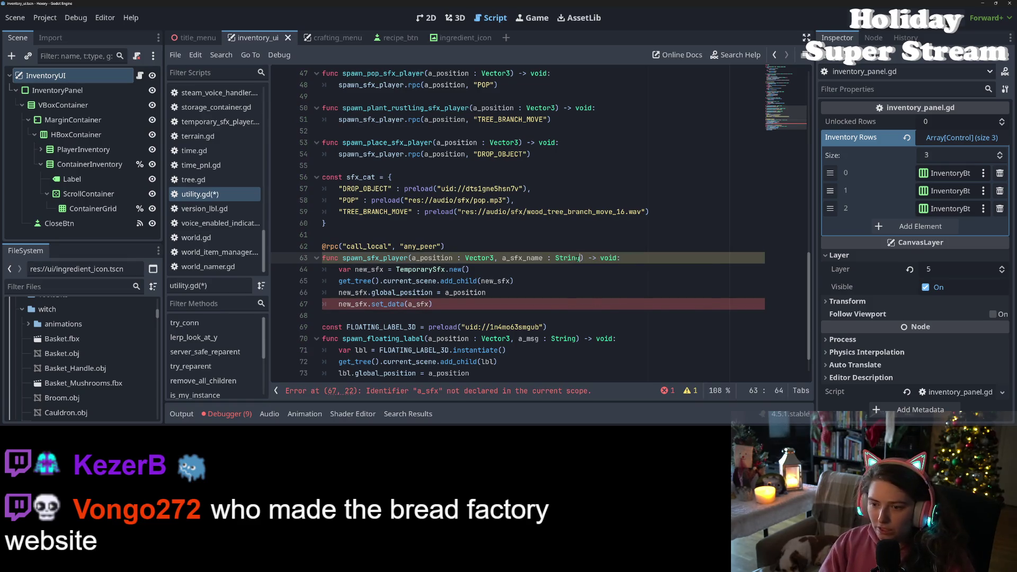
Add 'var a_sfx = sfx_cat[a_sfx_name]' as the function's first line and save
left_click(659, 258)
key("Return")
type("var ")
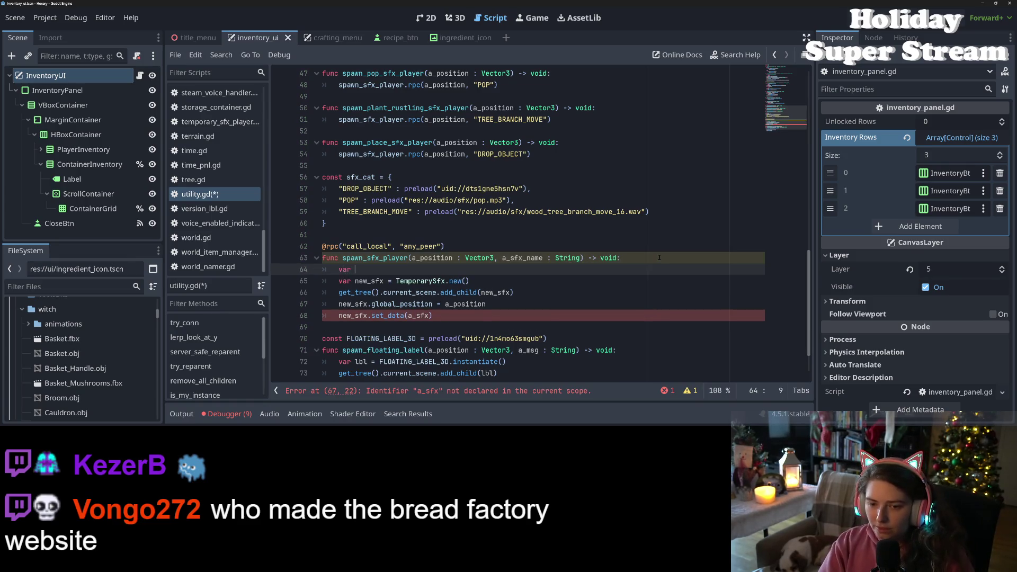
type("a_s")
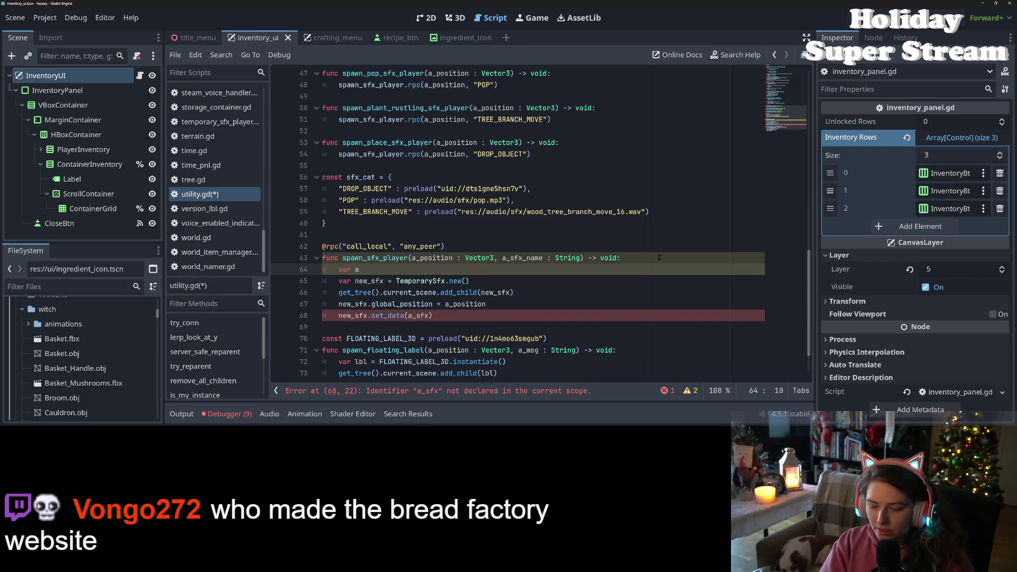
type("fx = ")
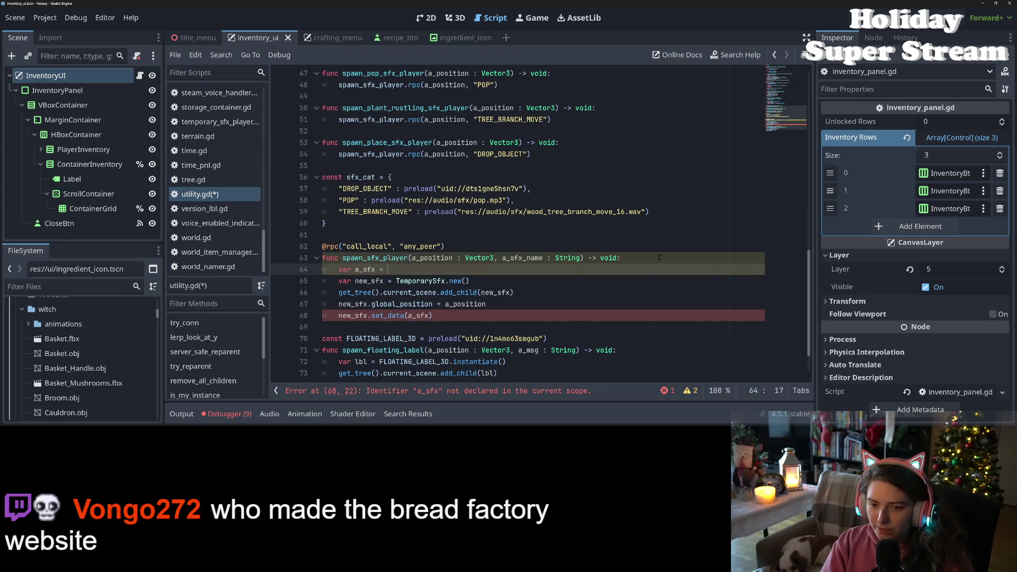
type("sf")
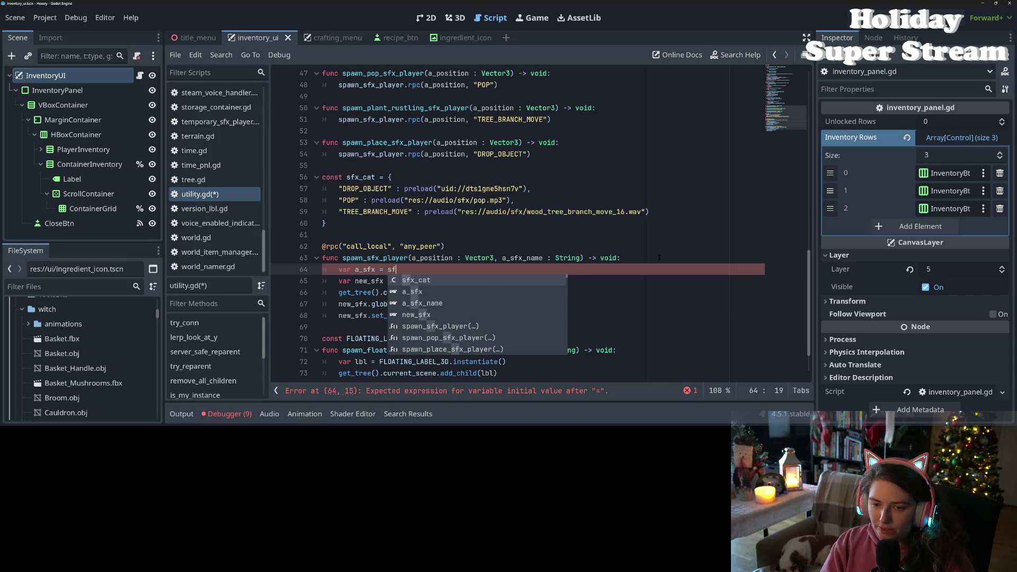
key("Return")
type("[a_s")
key("Return")
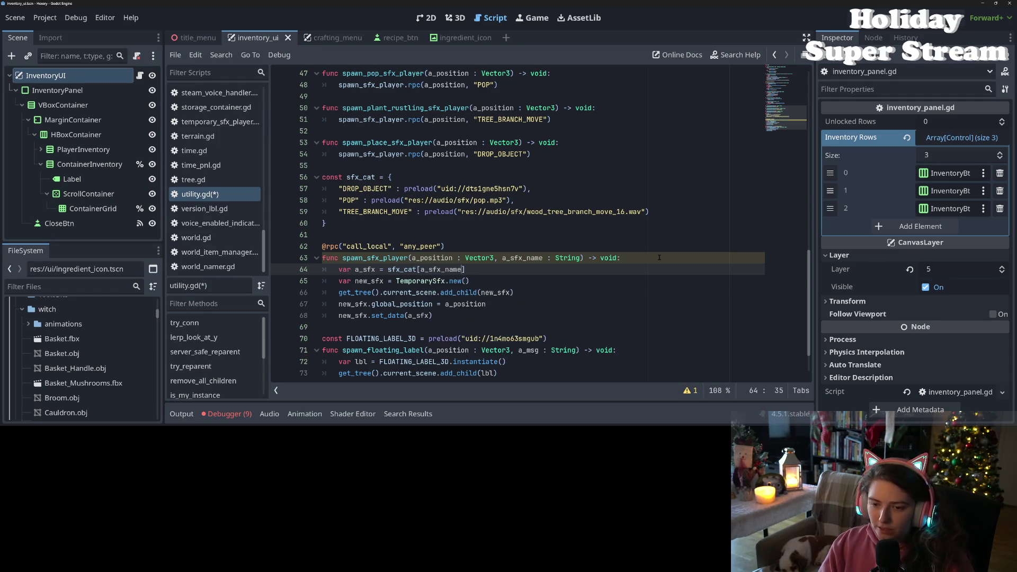
key("ctrl+s")
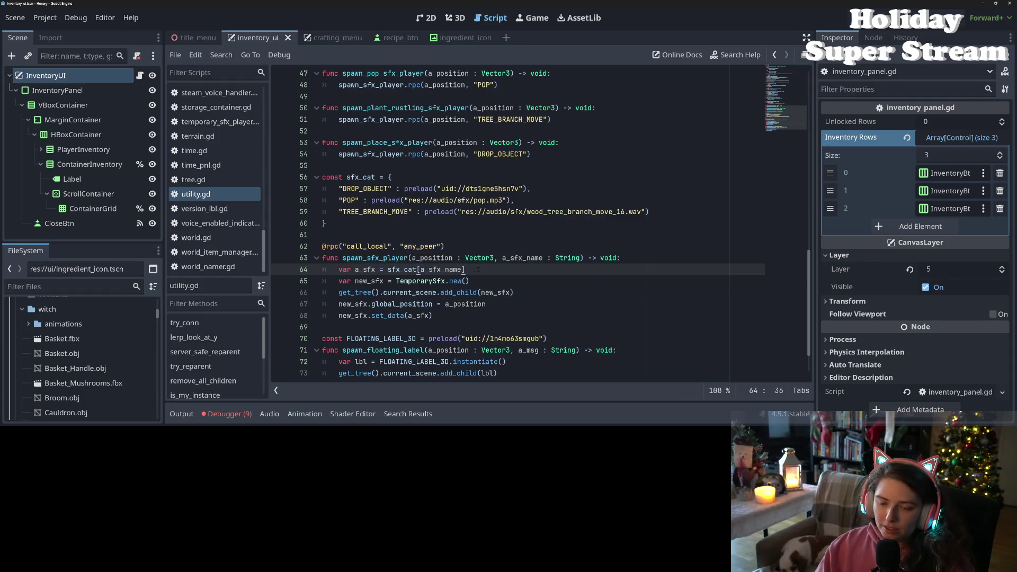
Insert an 'if not sfx_cat.has(a_sfx_name): return' guard above the lookup and save
left_click_drag(387, 270, 468, 268)
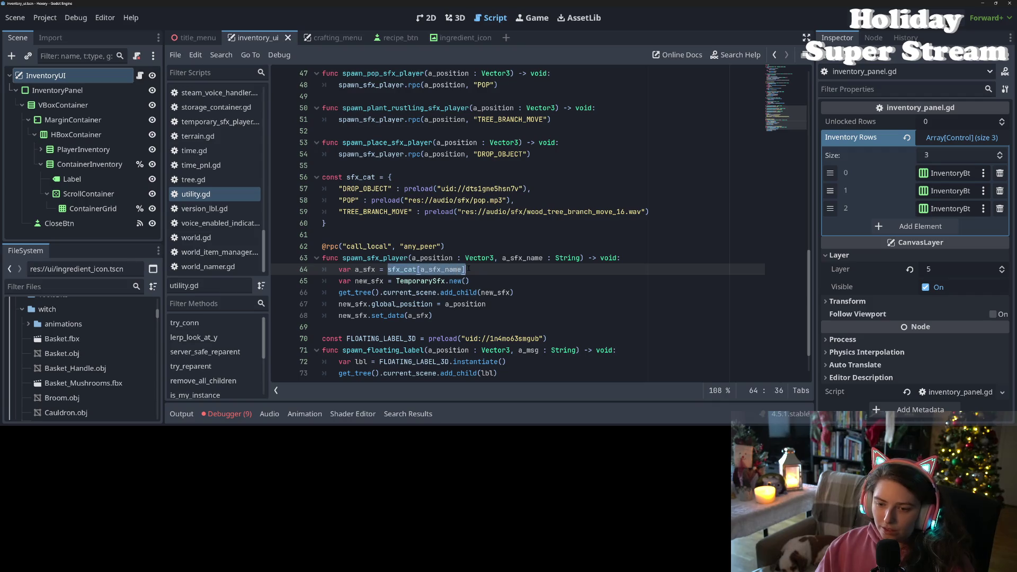
left_click(642, 260)
key("Return")
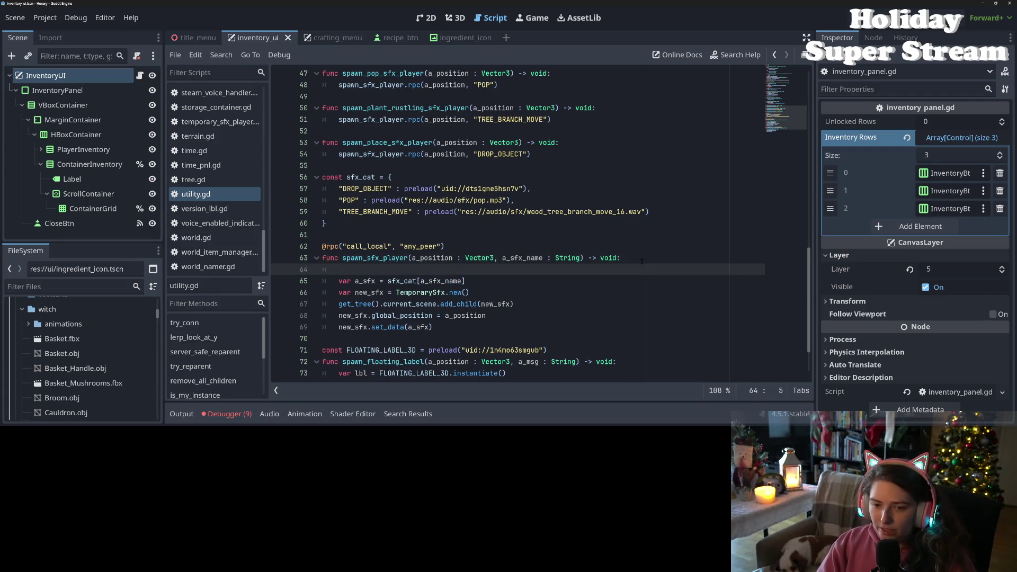
type("if not sfx_cat.has(")
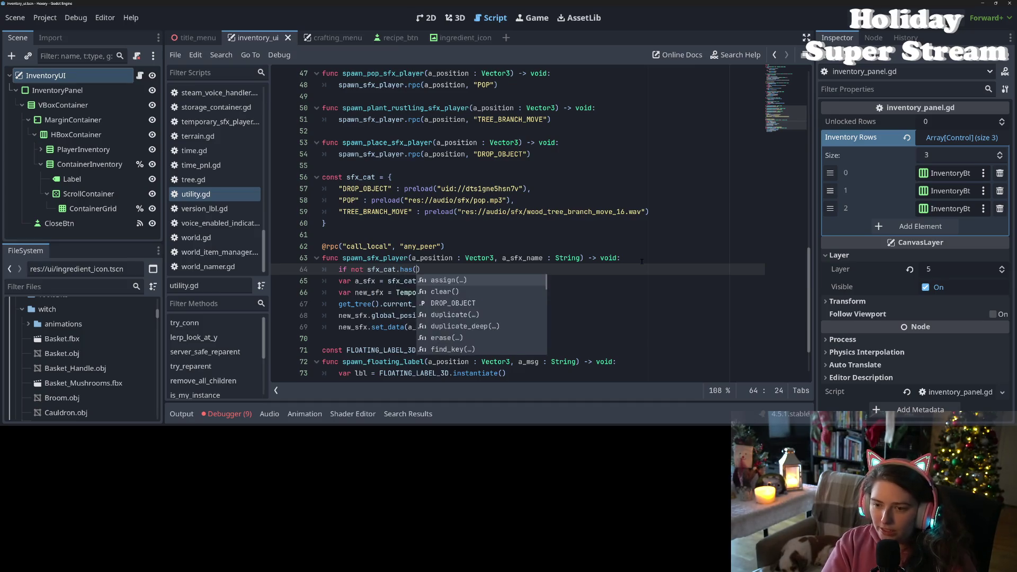
type("a_sfx_name)")
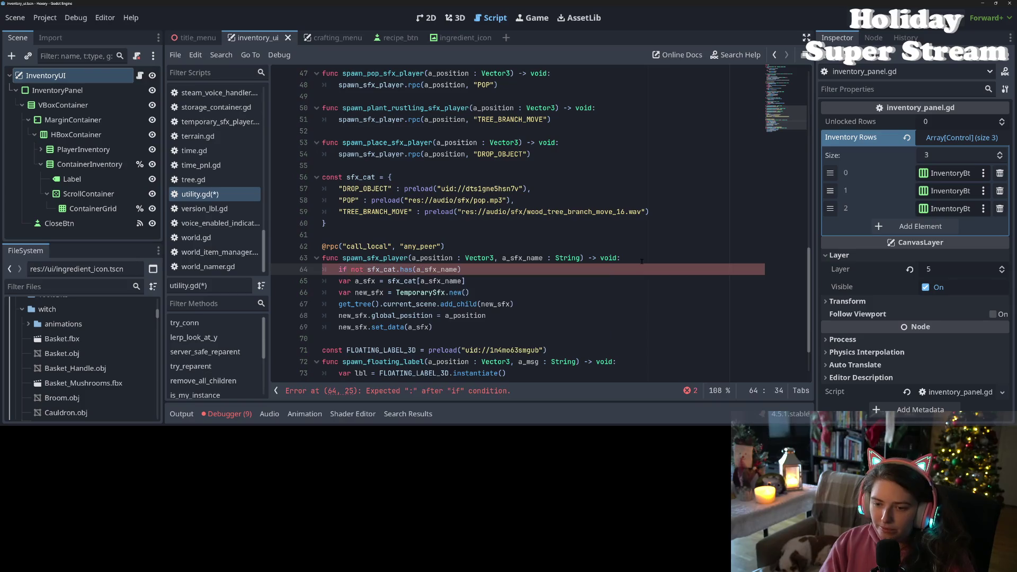
type(":")
key("Return")
type("return")
key("ctrl+s")
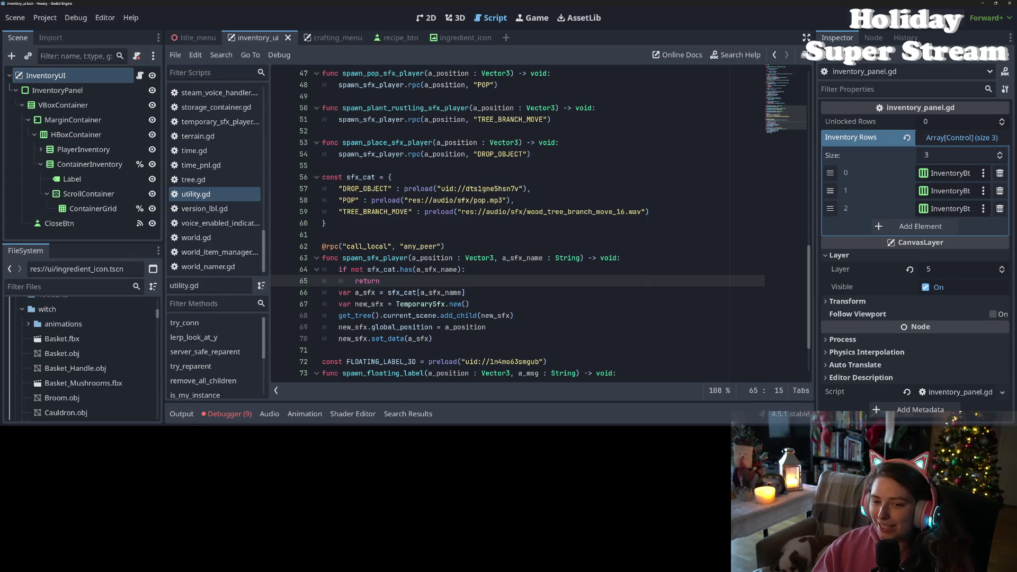
left_click(375, 177)
Rename the dictionary to sfx_catalog and update both references in spawn_sfx_player
type("alog")
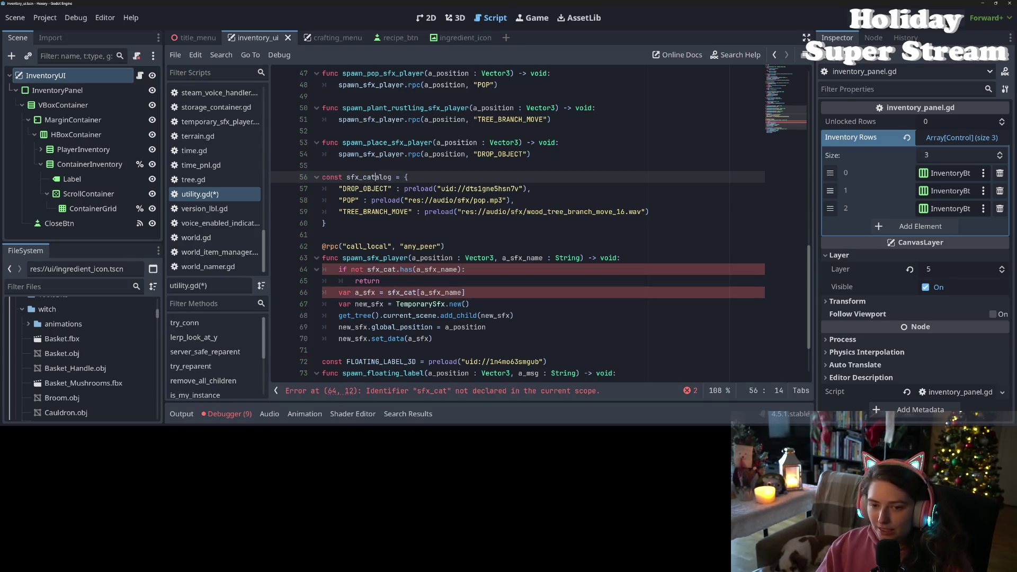
double_click(383, 269)
type("sfx_catalog")
double_click(402, 293)
type("sfx_catalog")
Save utility.gd, run the project, and snap the first Hexery window to the left half
key("ctrl+s")
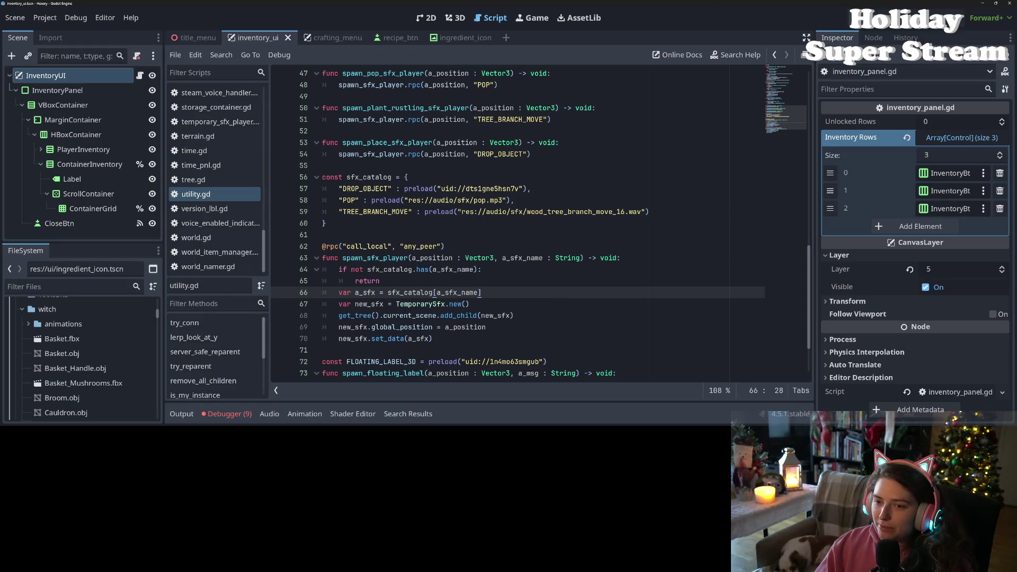
left_click(850, 18)
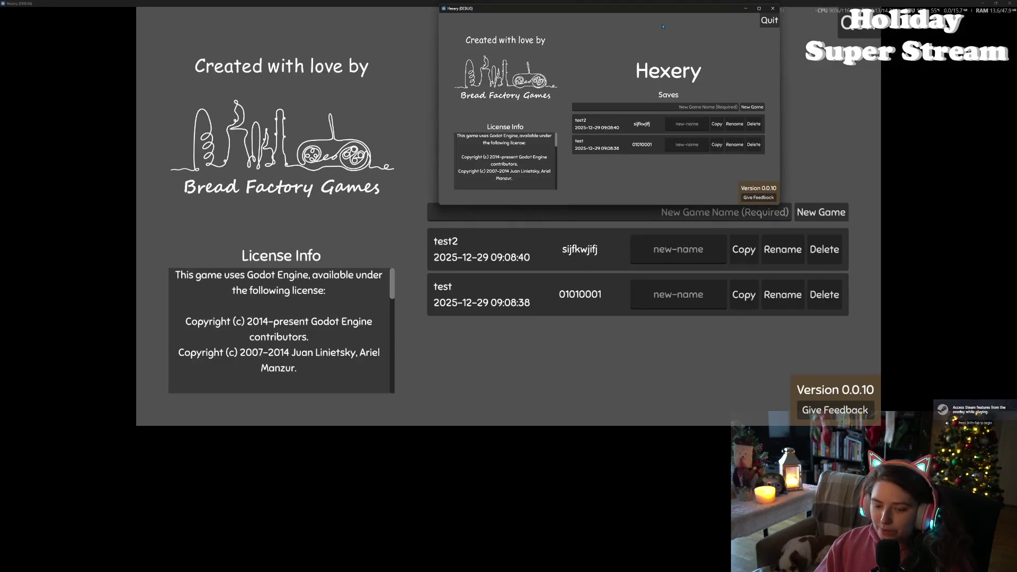
key("super+Left")
Load the test2 save, host a session in the first game and join it from the second
left_click(651, 106)
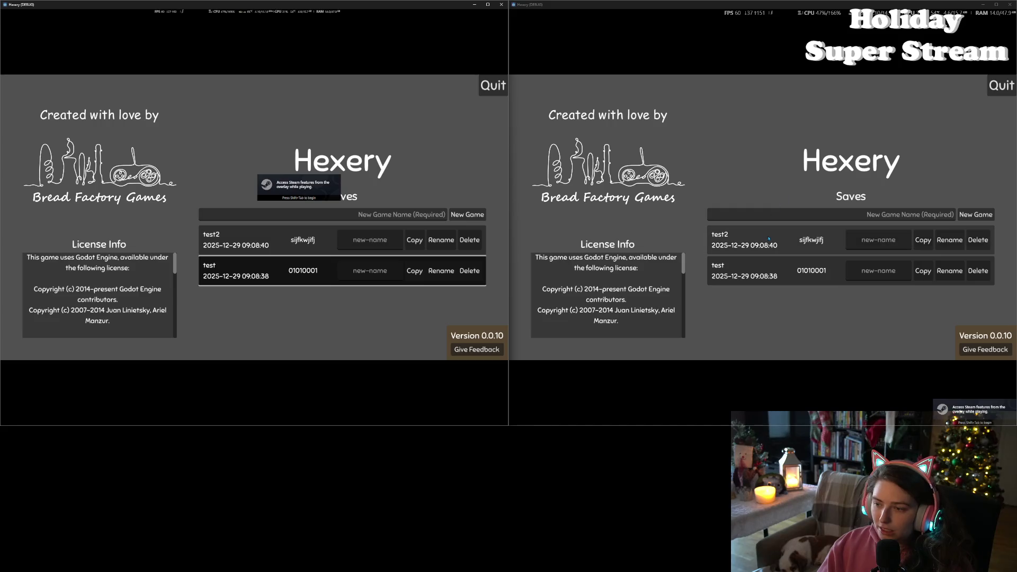
left_click(739, 253)
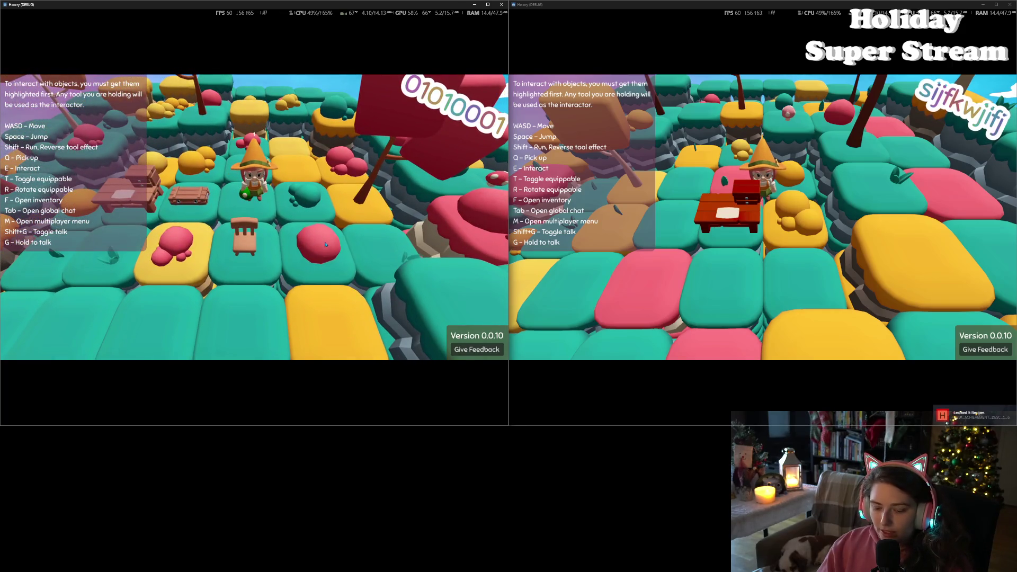
key("m")
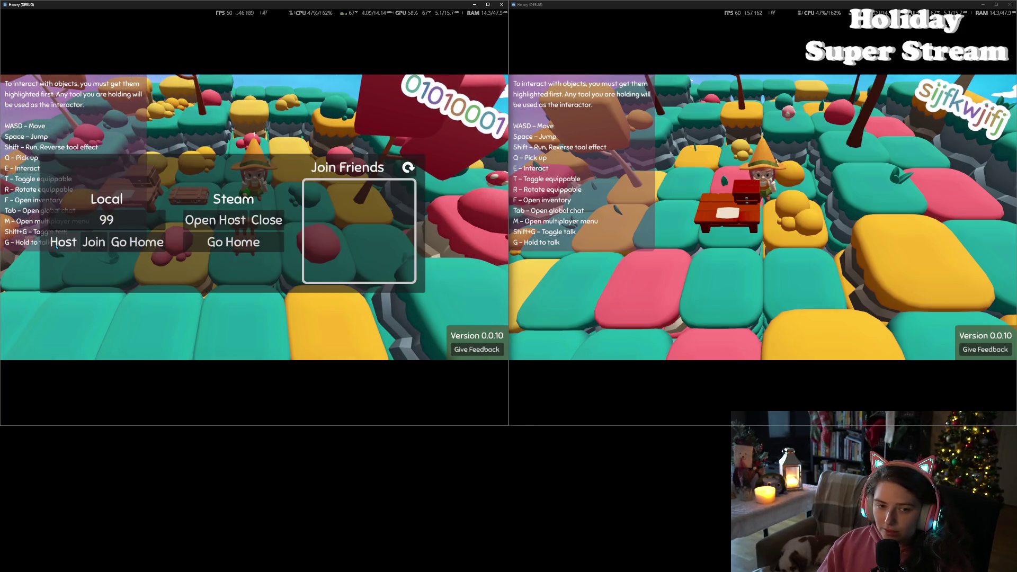
left_click(57, 247)
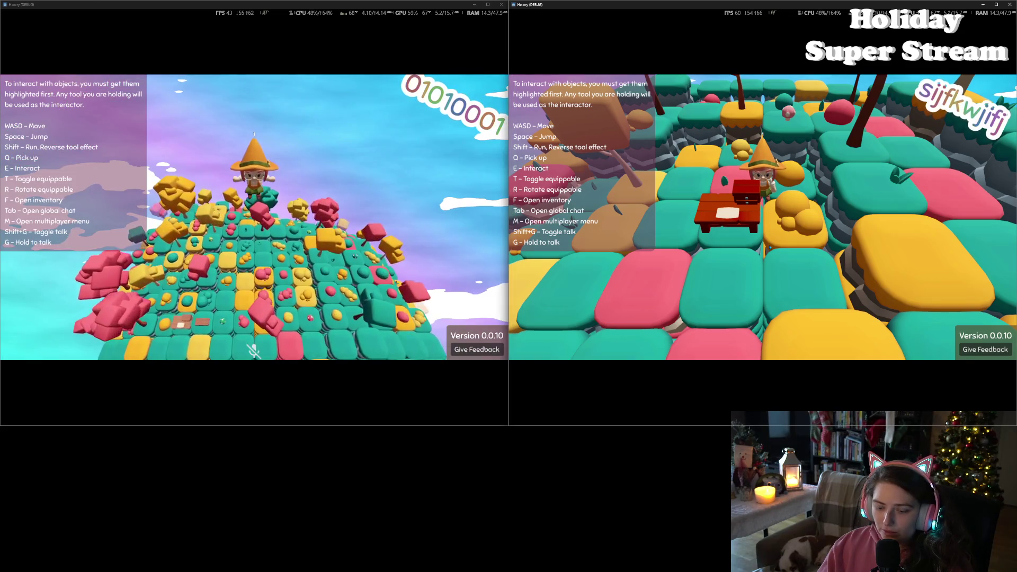
key("m")
left_click(602, 239)
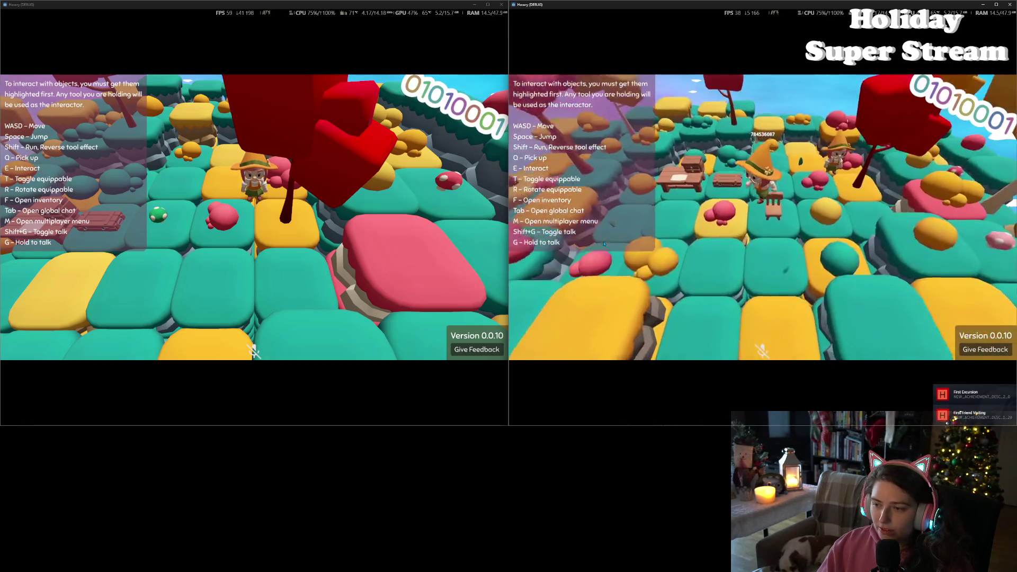
Walk the second player around the table and chair
key("w")
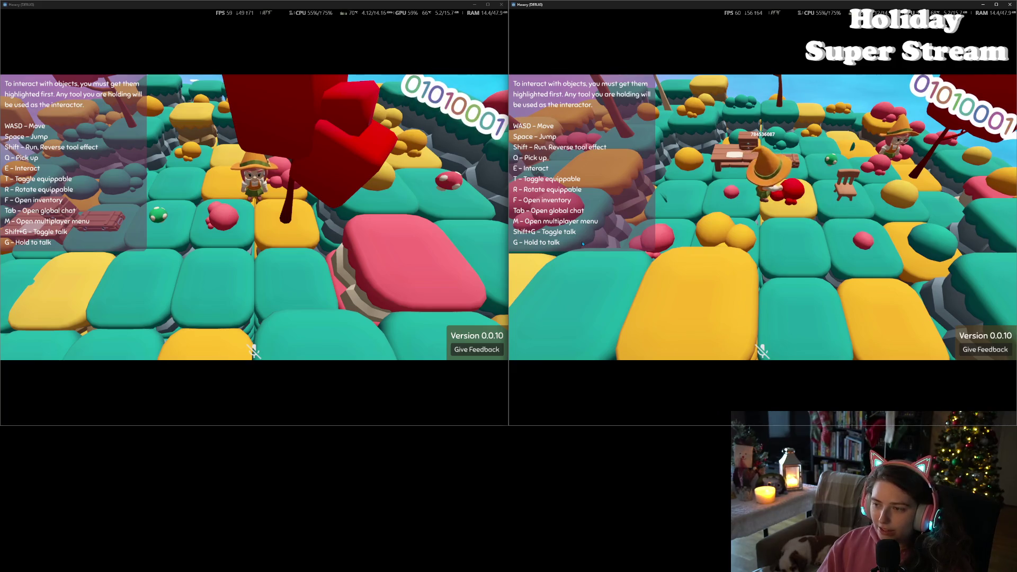
key("s")
key("w")
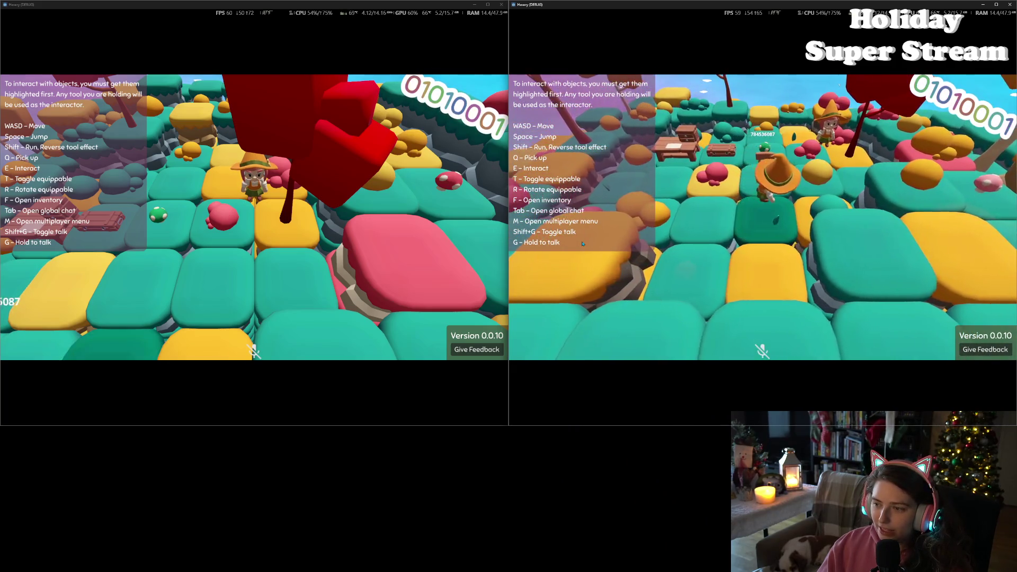
key("w")
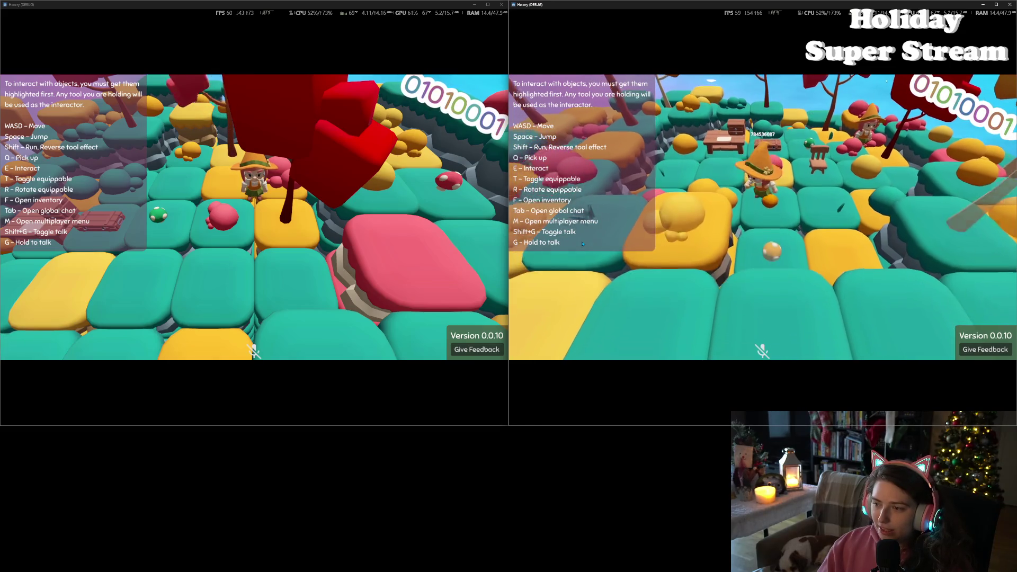
key("w")
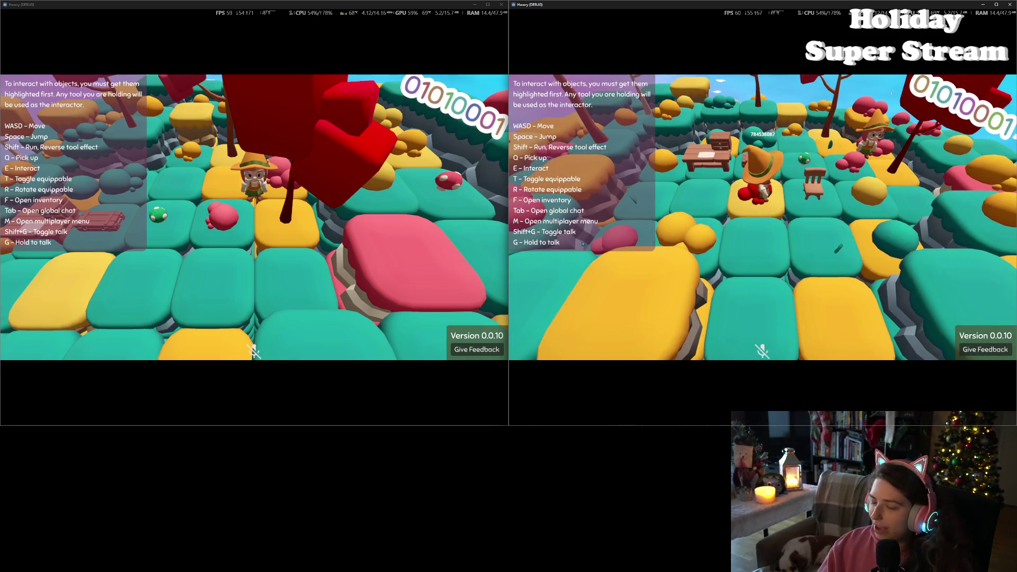
key("w")
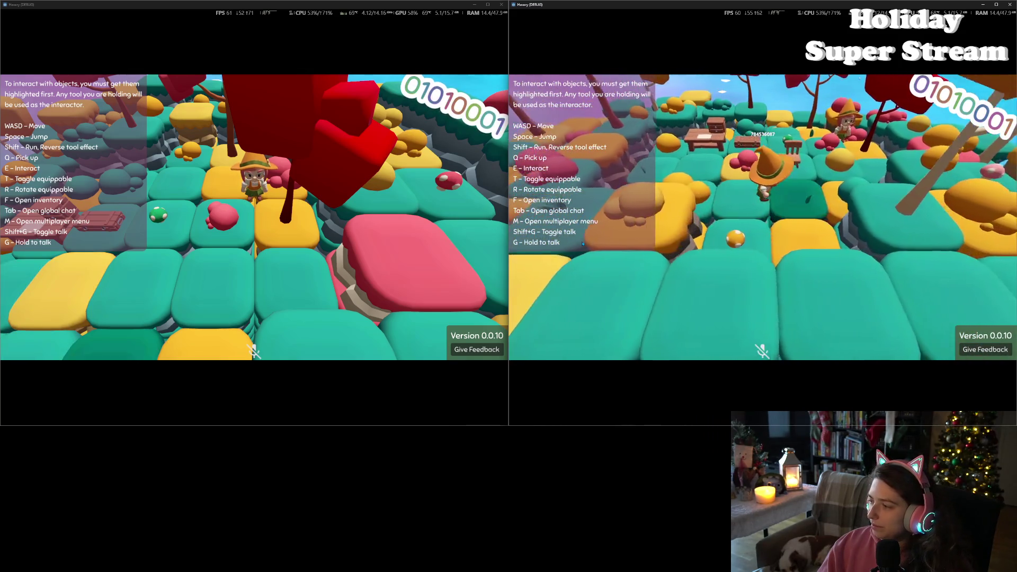
key("d")
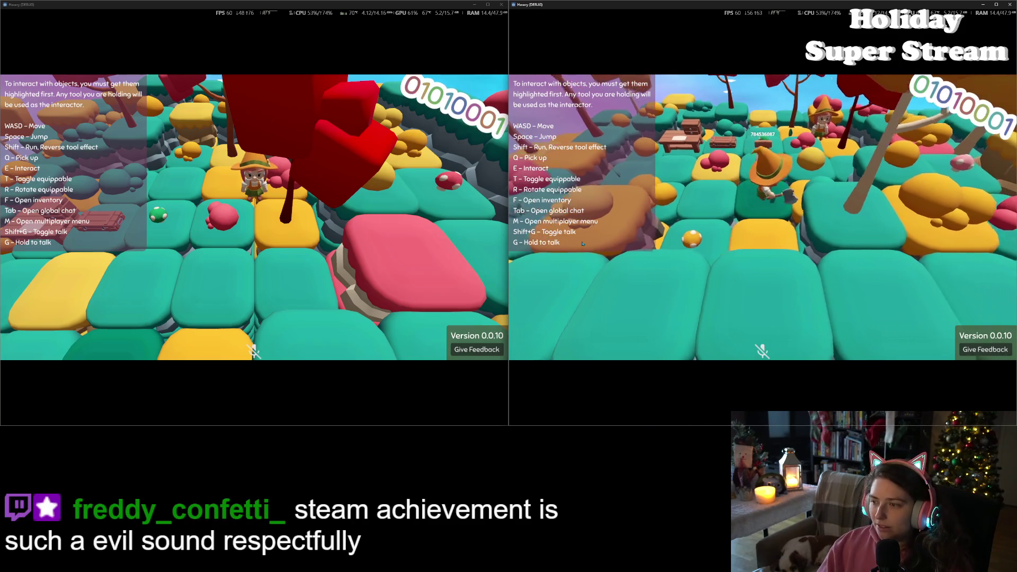
key("d")
key("s")
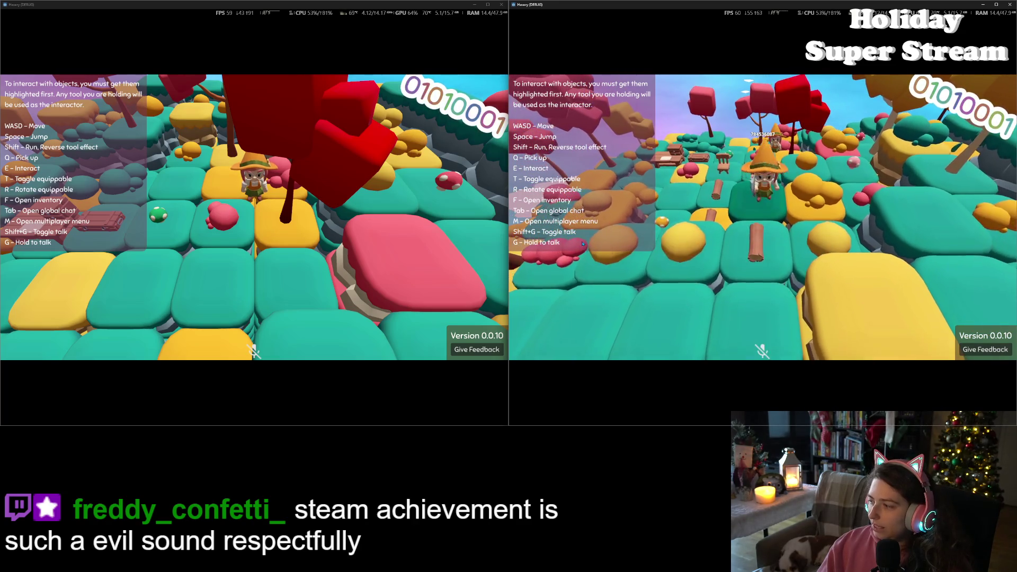
Walk past the logs toward the tables behind the tree and swing the axe
key("w")
key("w")
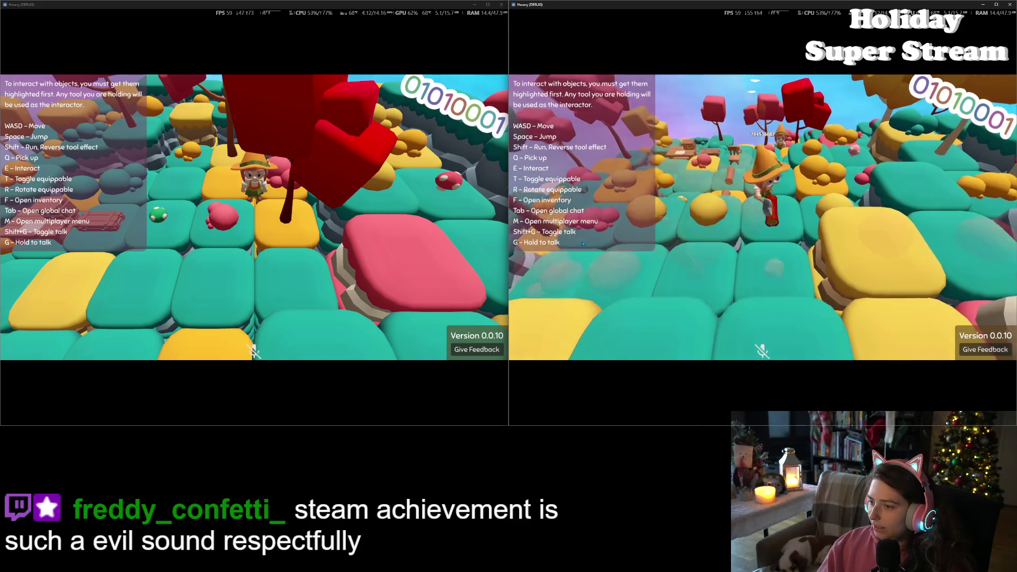
key("w")
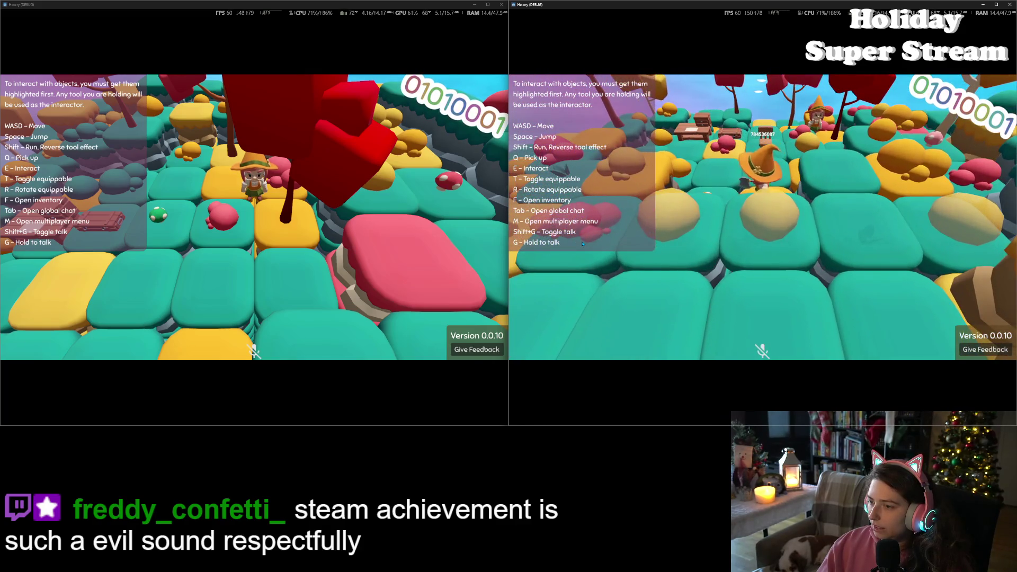
key("w")
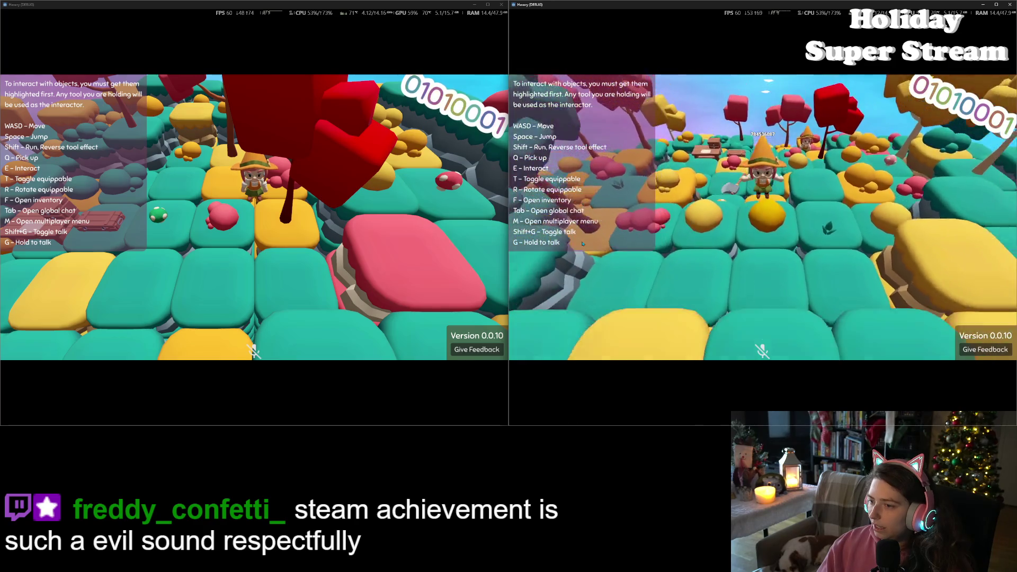
key("w")
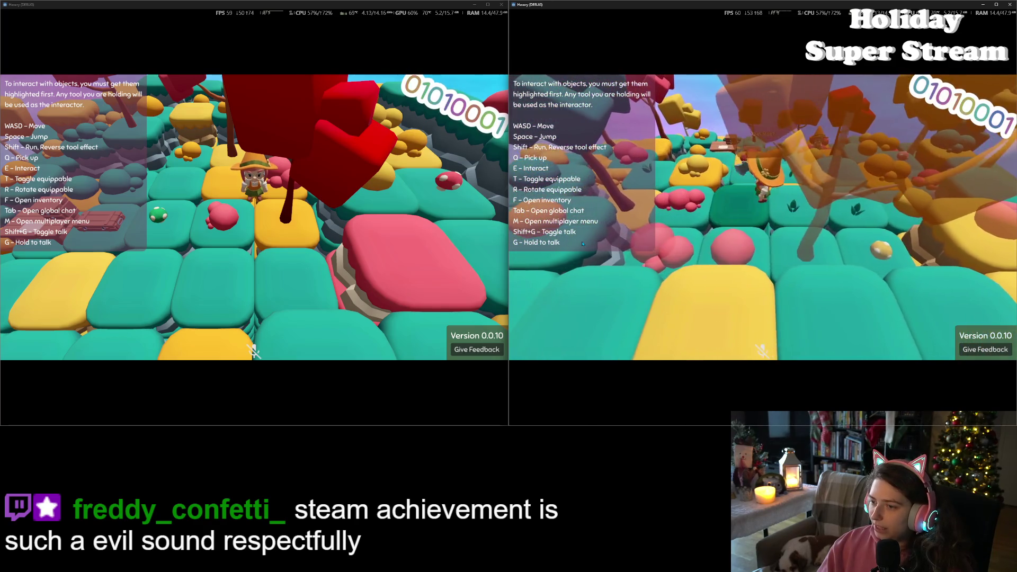
key("w")
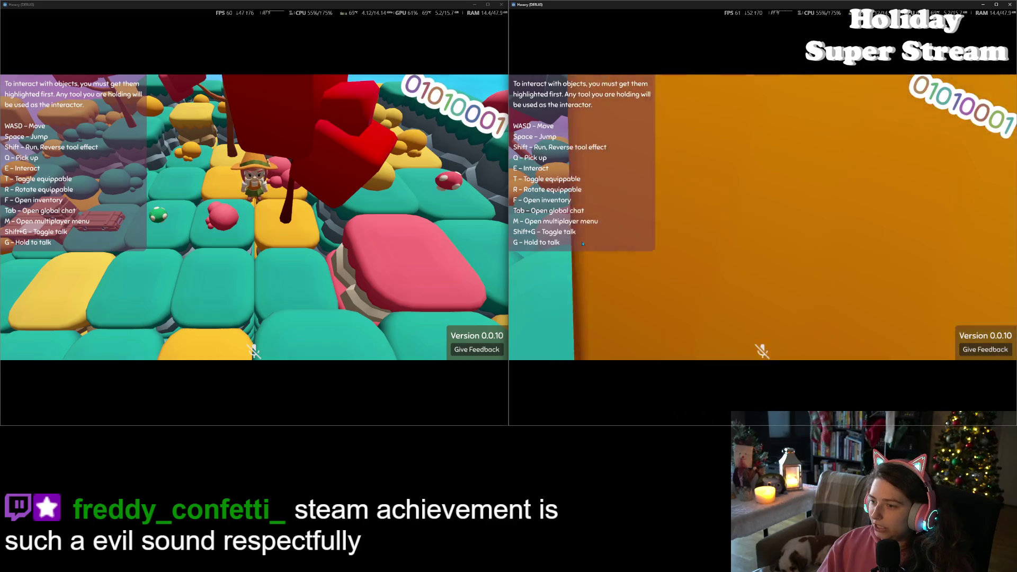
key("w")
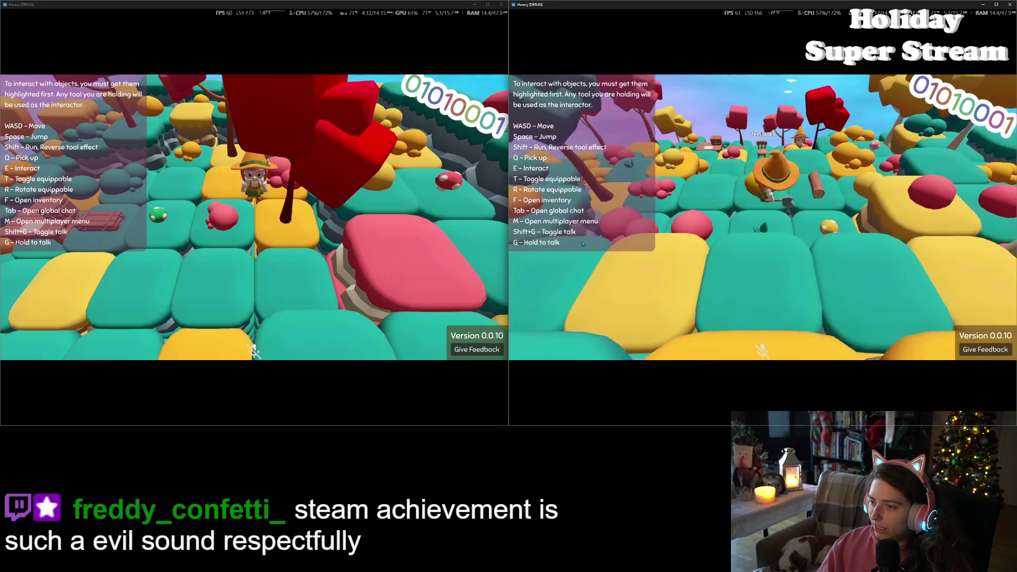
left_click(582, 244)
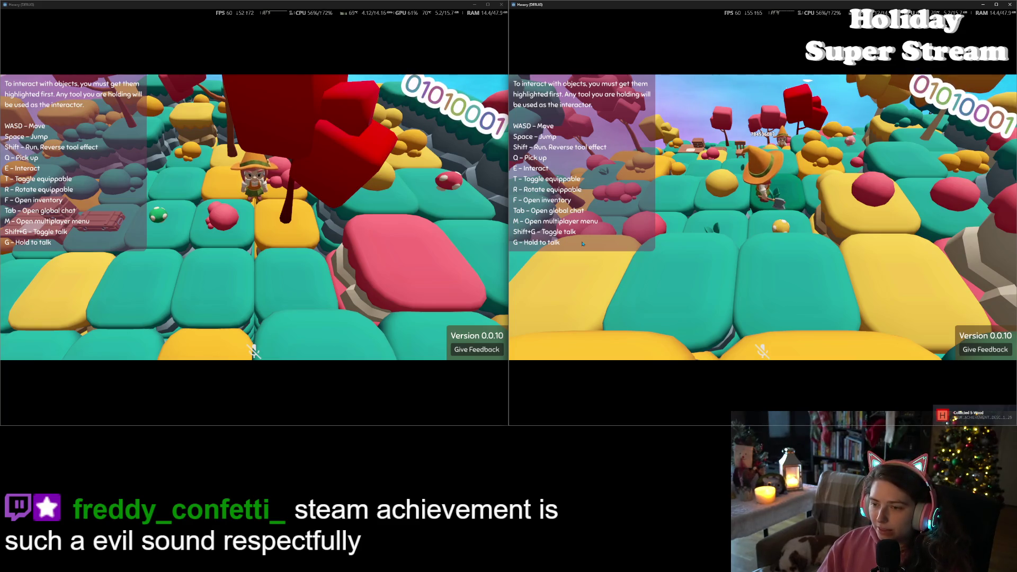
Check the second player's inventory, walk on, and minimize both game windows
key("f")
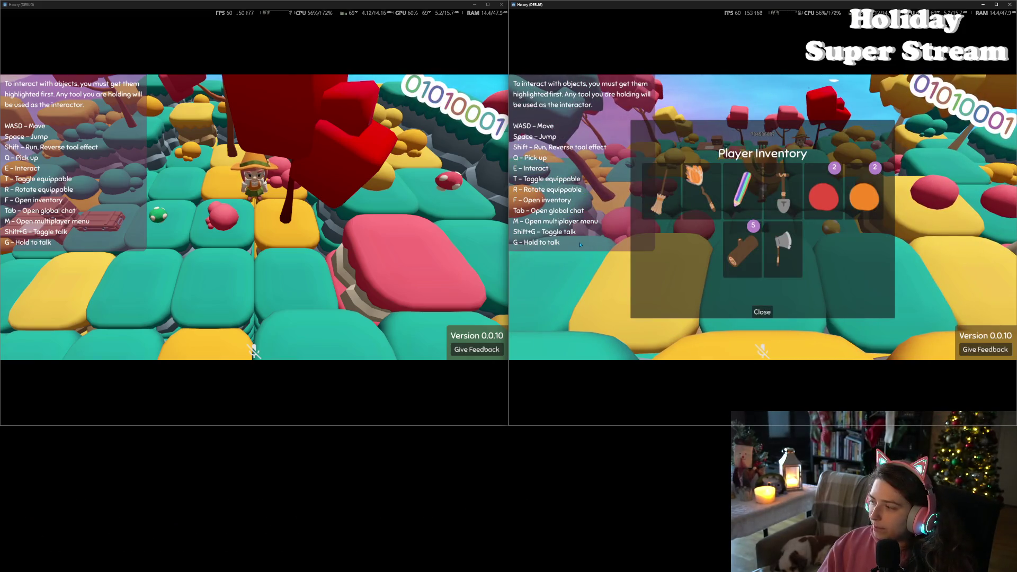
key("f")
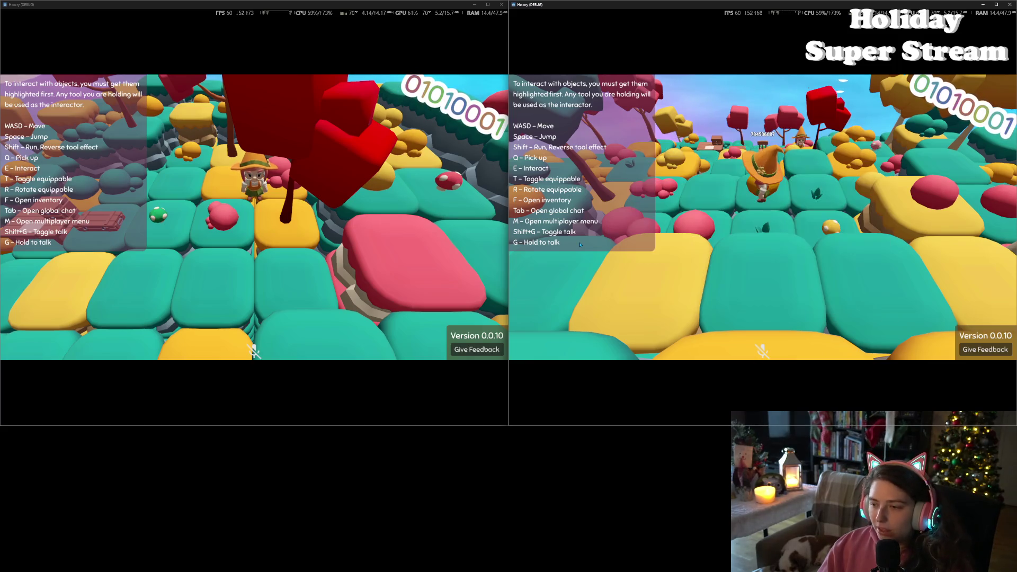
key("w")
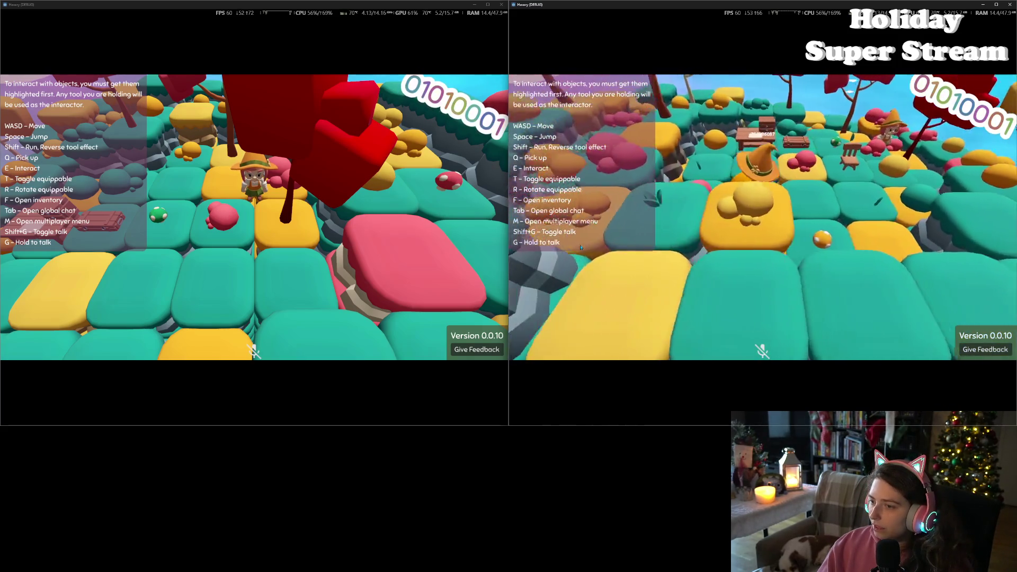
key("w")
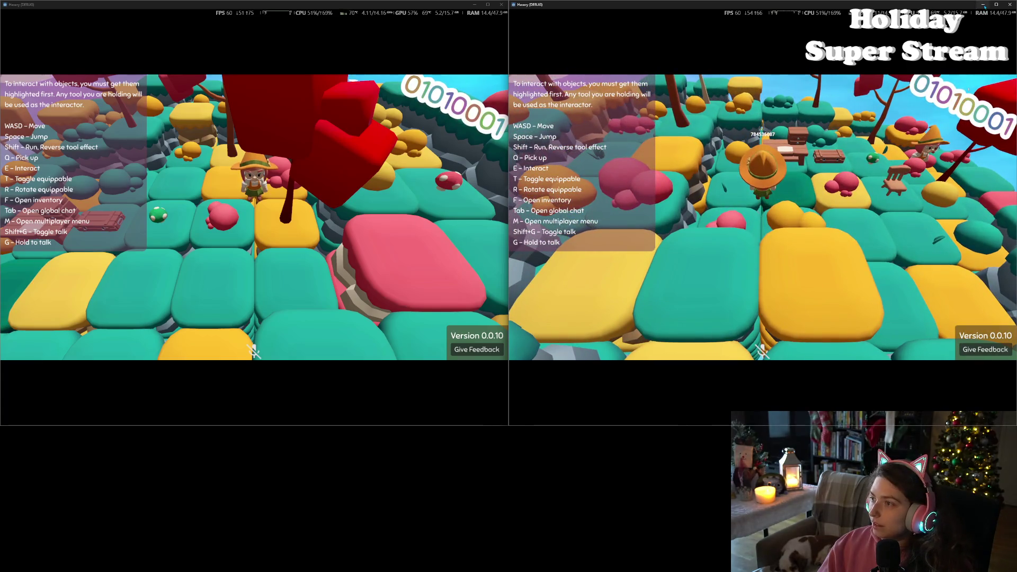
left_click(984, 4)
left_click(474, 4)
Open achievements.gd in the script editor and scroll to its top
scroll(189, 97, "up", 10)
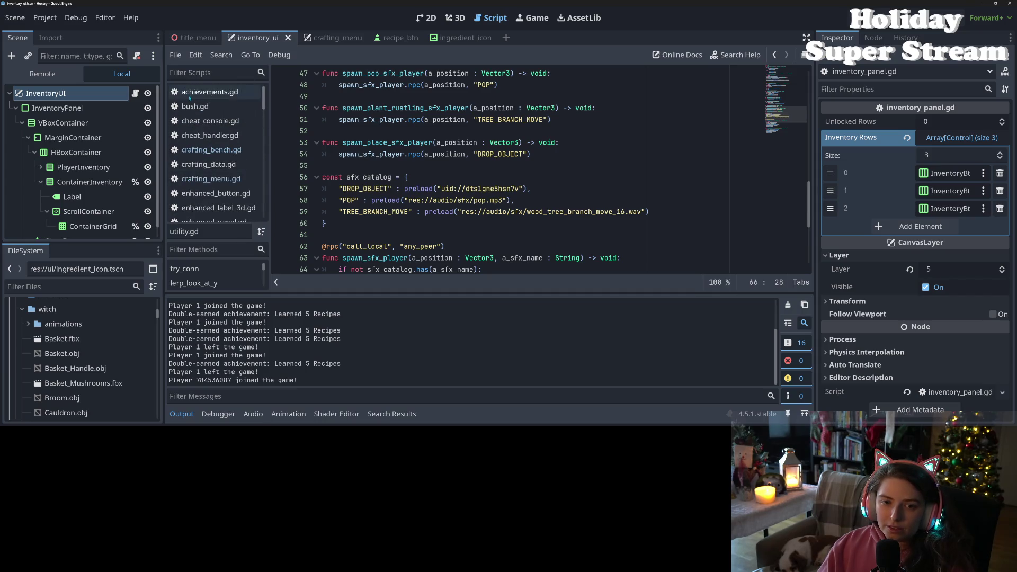
left_click(190, 93)
scroll(519, 169, "up", 15)
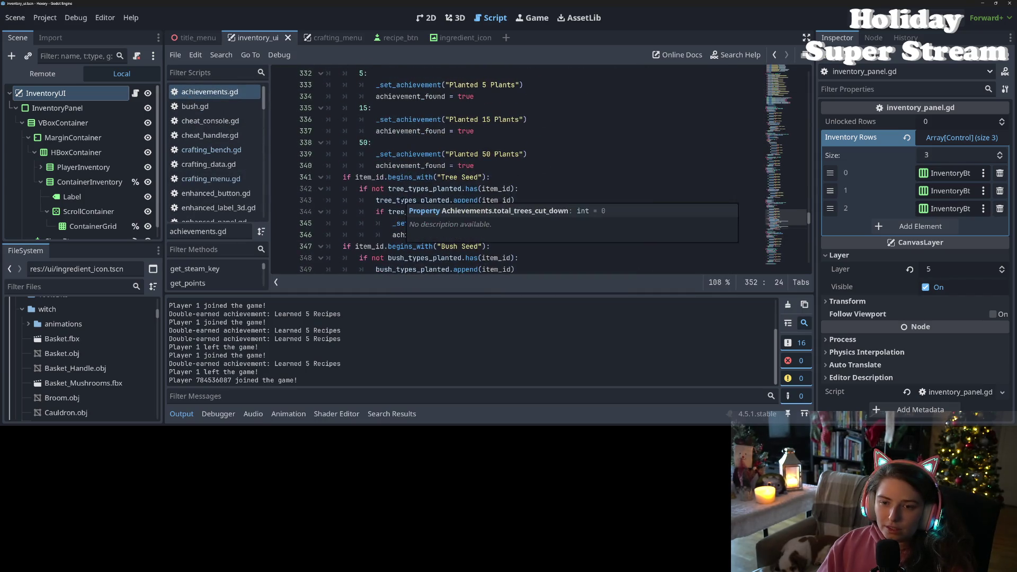
scroll(519, 169, "up", 20)
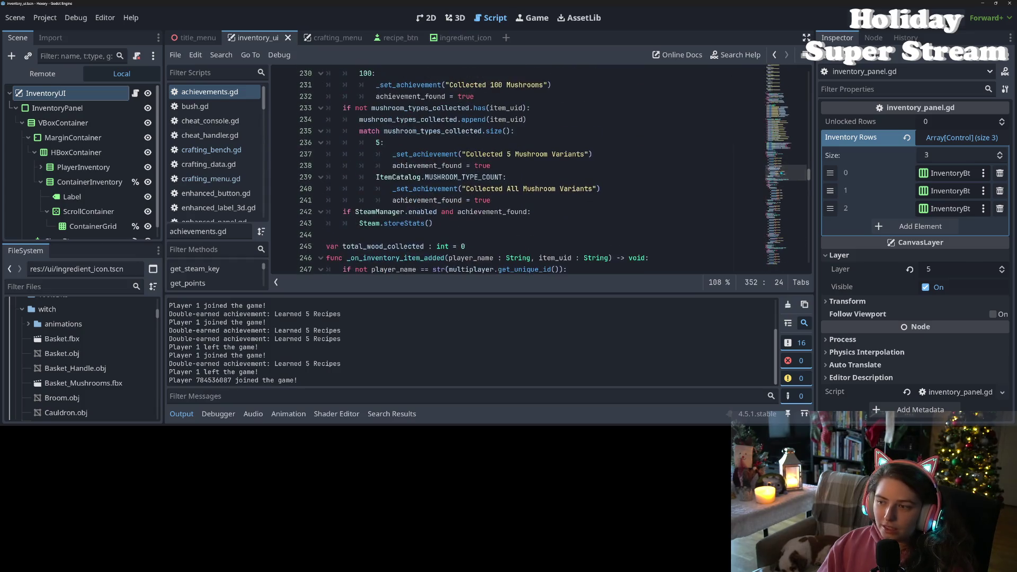
scroll(519, 170, "up", 13)
scroll(519, 170, "down", 13)
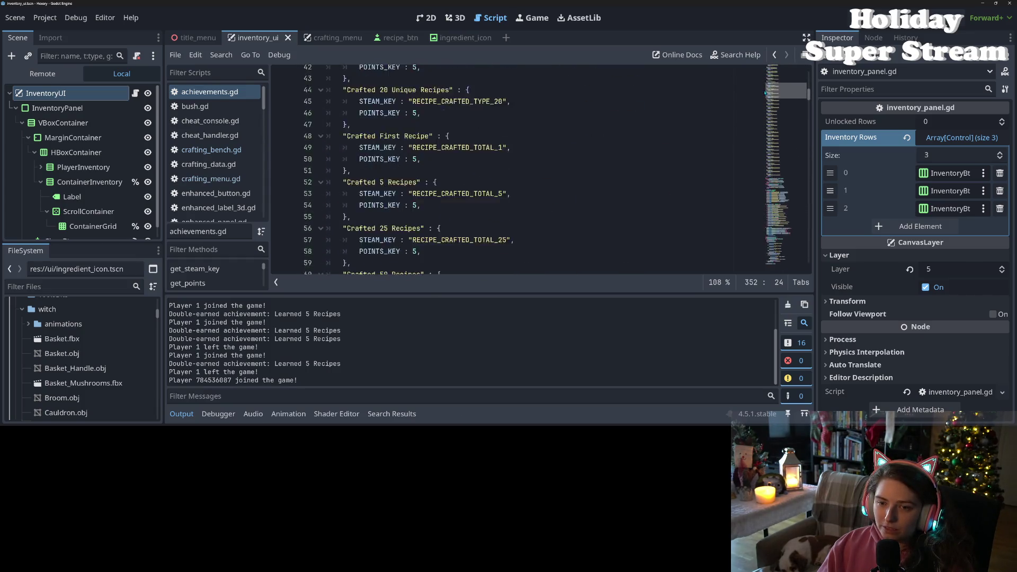
scroll(519, 169, "up", 13)
Fold achievement_data and select the is_debug_build() achievement-clearing check in _ready
left_click(320, 143)
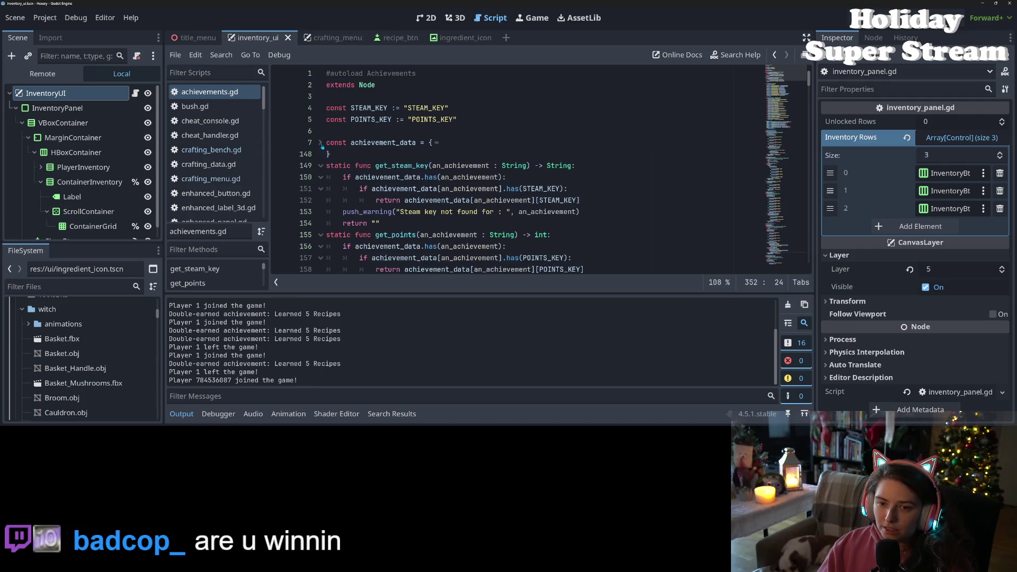
scroll(519, 170, "down", 15)
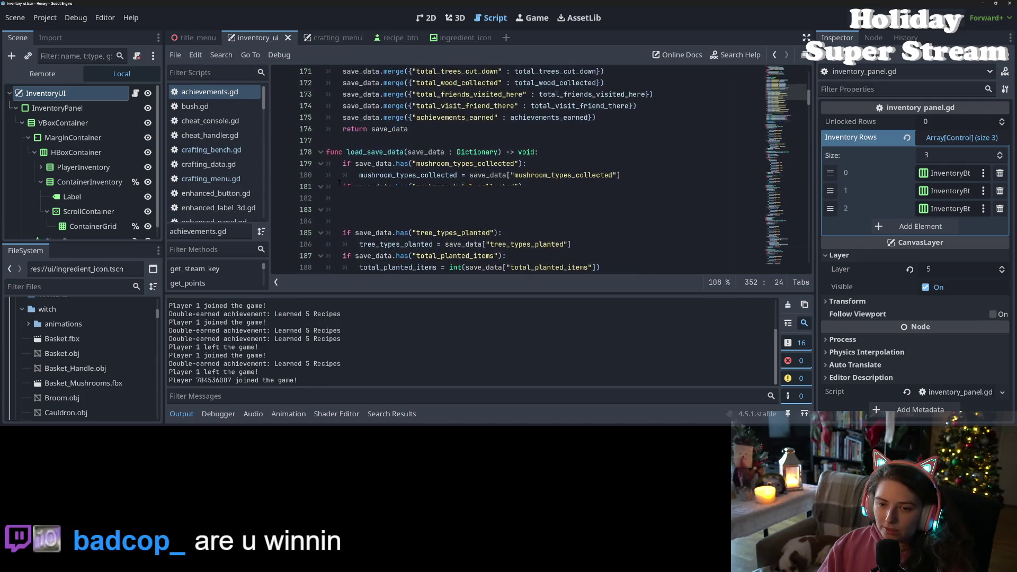
scroll(519, 170, "down", 9)
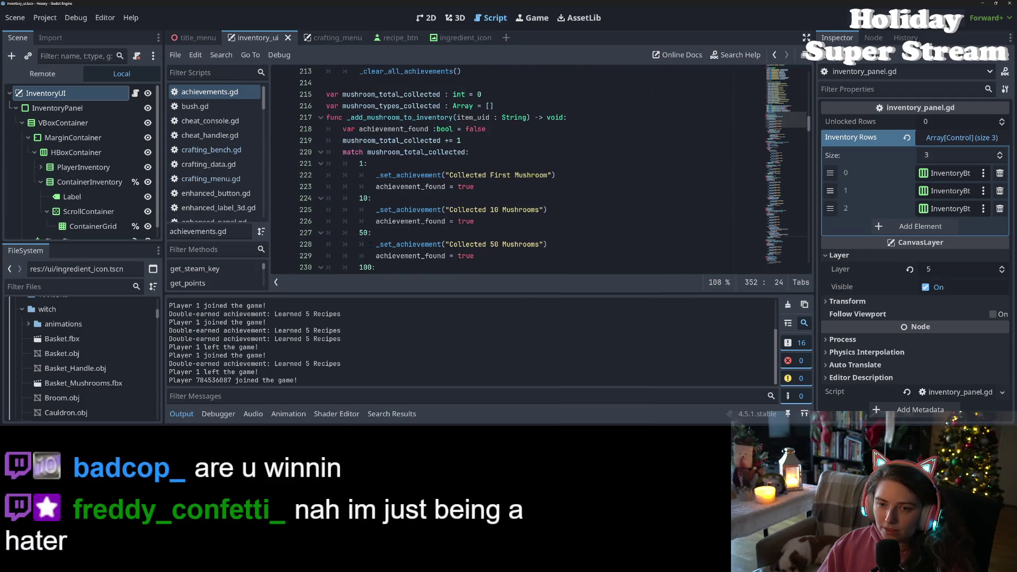
scroll(518, 169, "up", 3)
left_click_drag(368, 163, 387, 175)
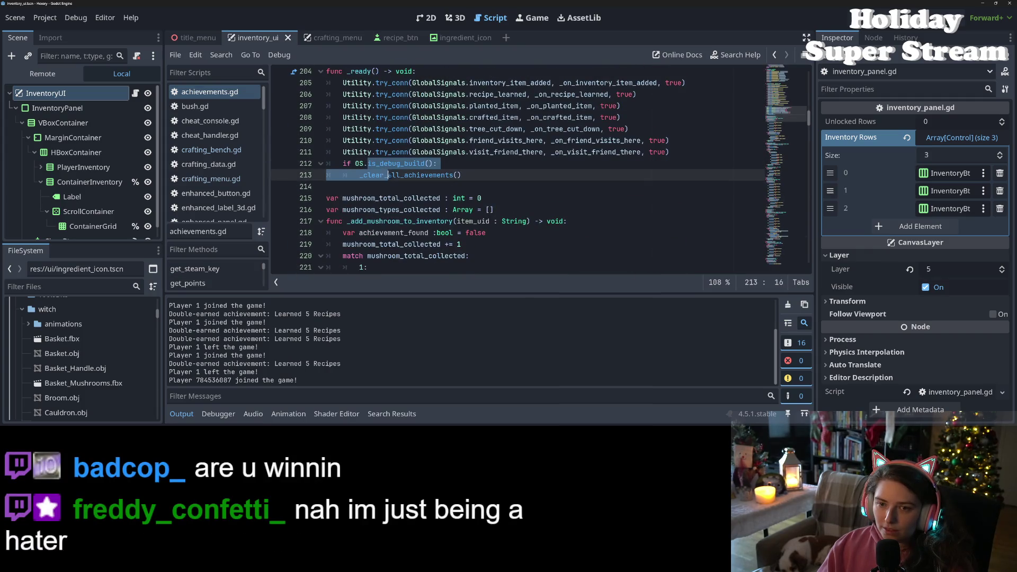
left_click(392, 176)
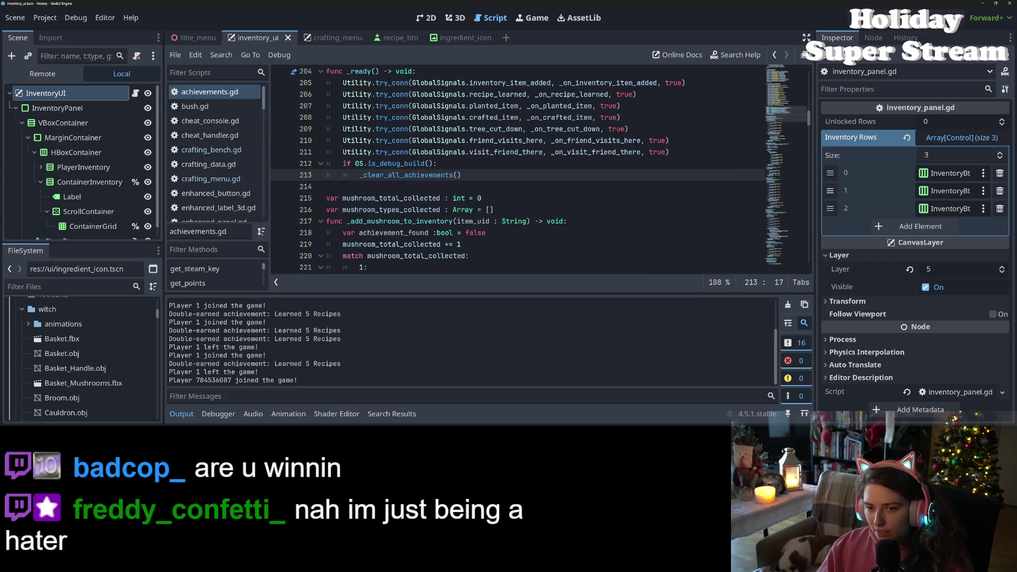
Comment out the _clear_all_achievements() call with '#', add 'pass' below it, and save
key("Home")
type("#")
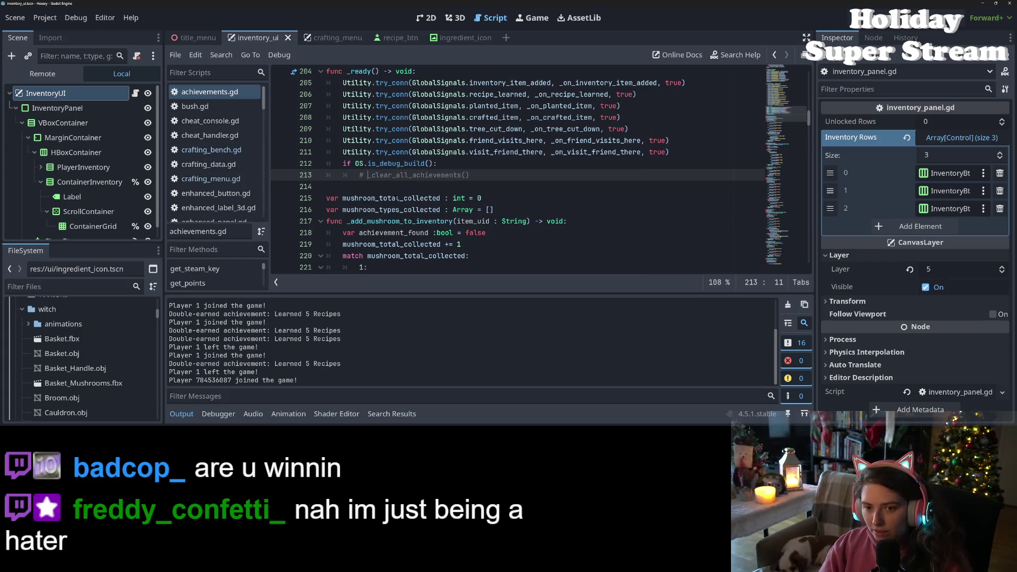
key("End")
key("Return")
type("pass")
key("ctrl+s")
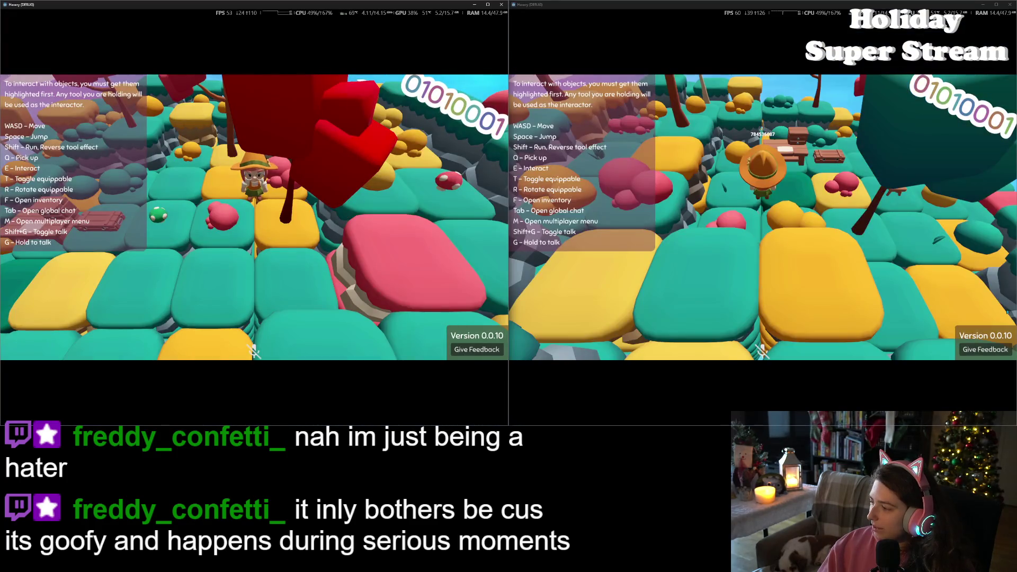
Walk the second player onto the yellow mushroom to collect it
left_click(764, 269)
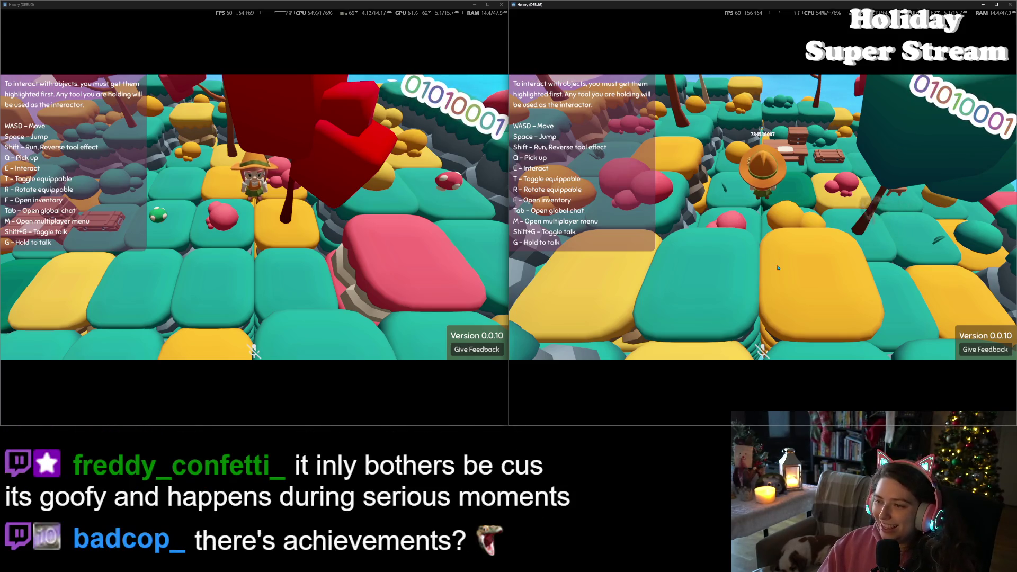
scroll(770, 264, "down", 3)
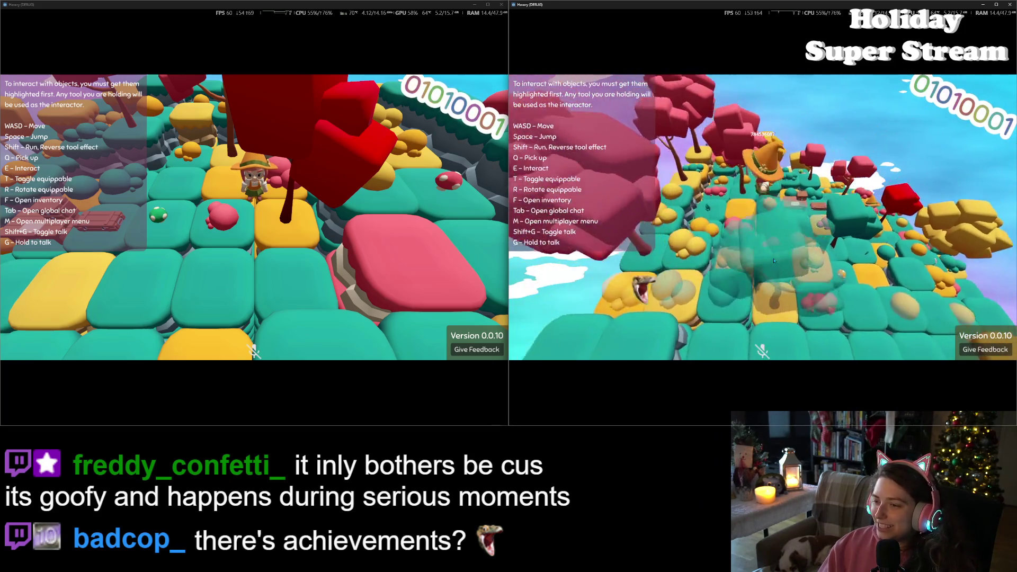
scroll(773, 260, "up", 5)
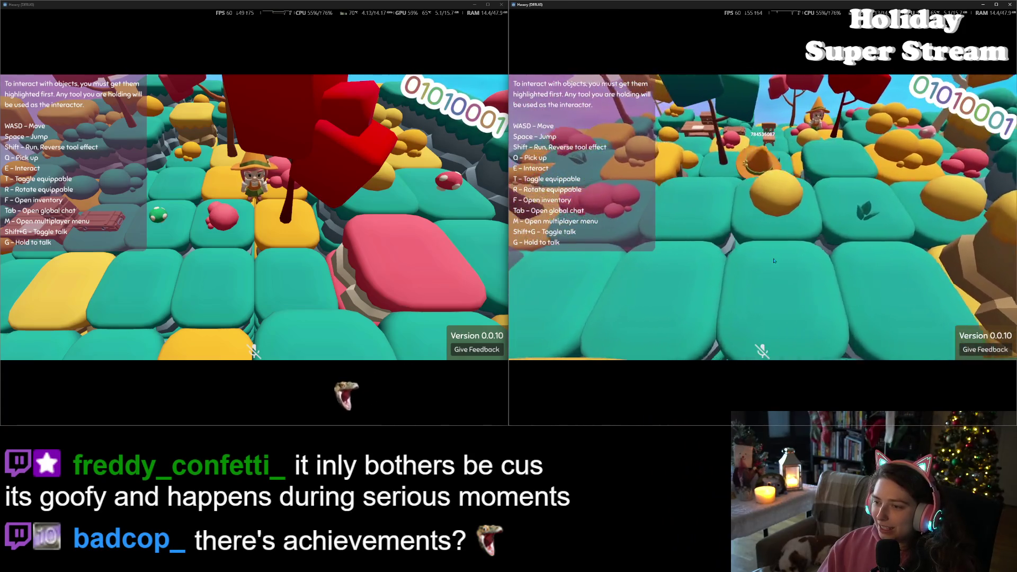
key("w")
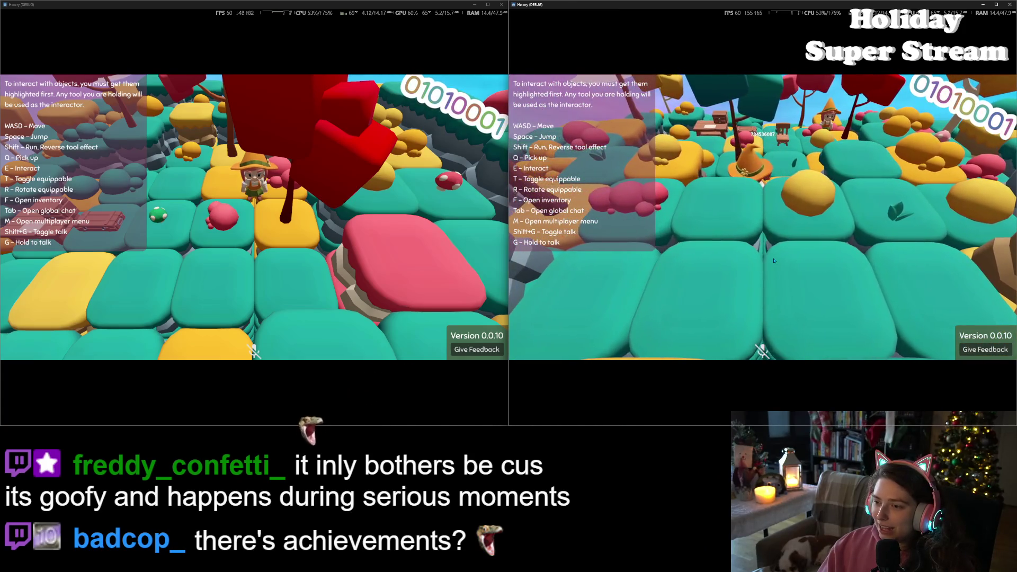
scroll(773, 260, "down", 5)
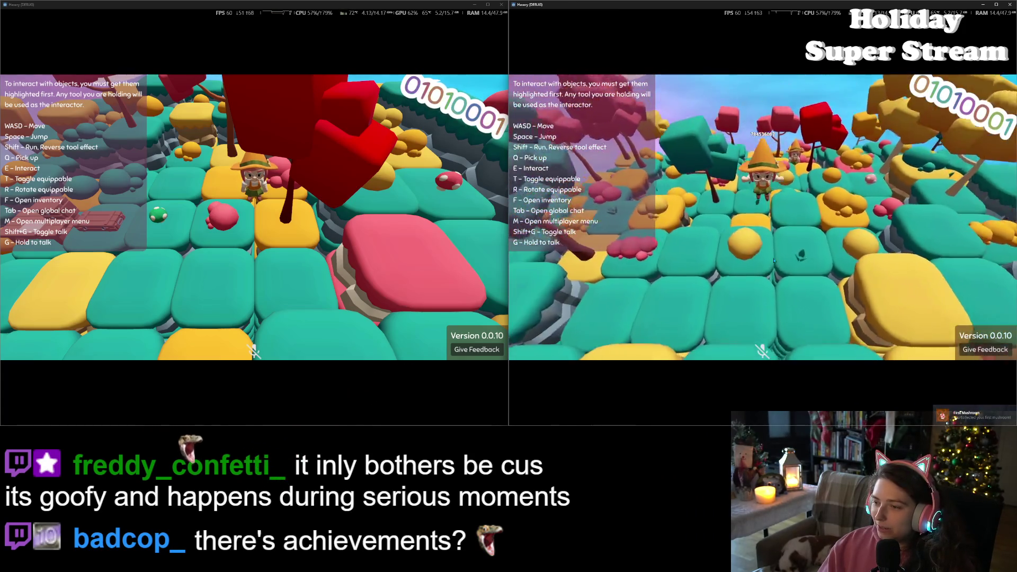
scroll(773, 260, "up", 5)
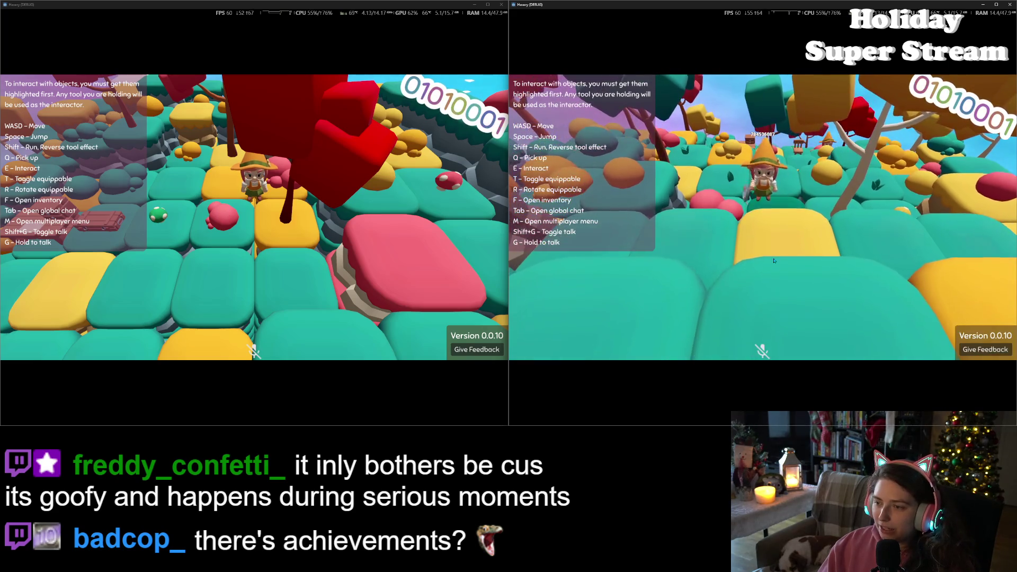
key("s")
key("w")
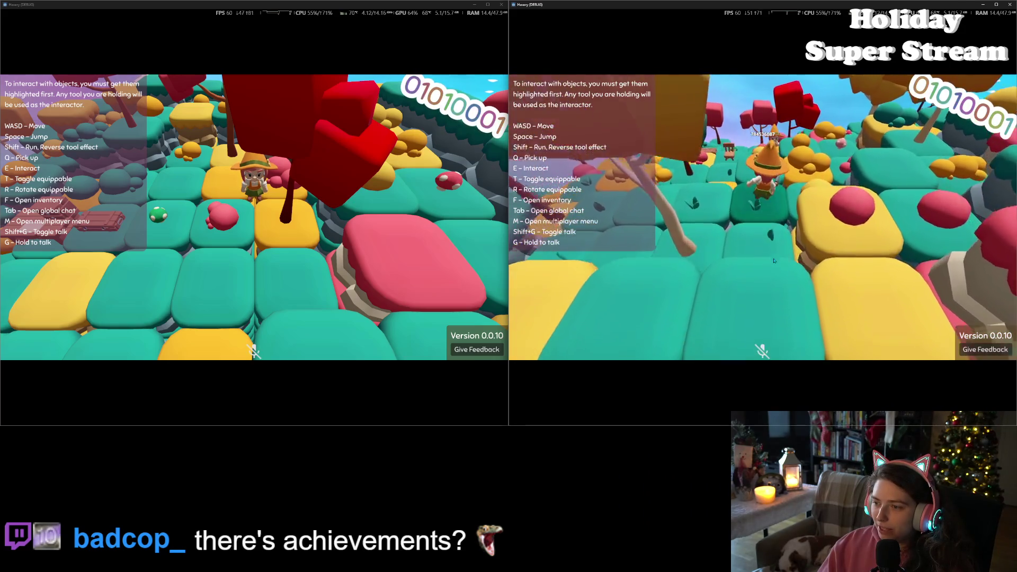
Check the player inventory for the mushroom, then walk on toward the desk
key("f")
key("f")
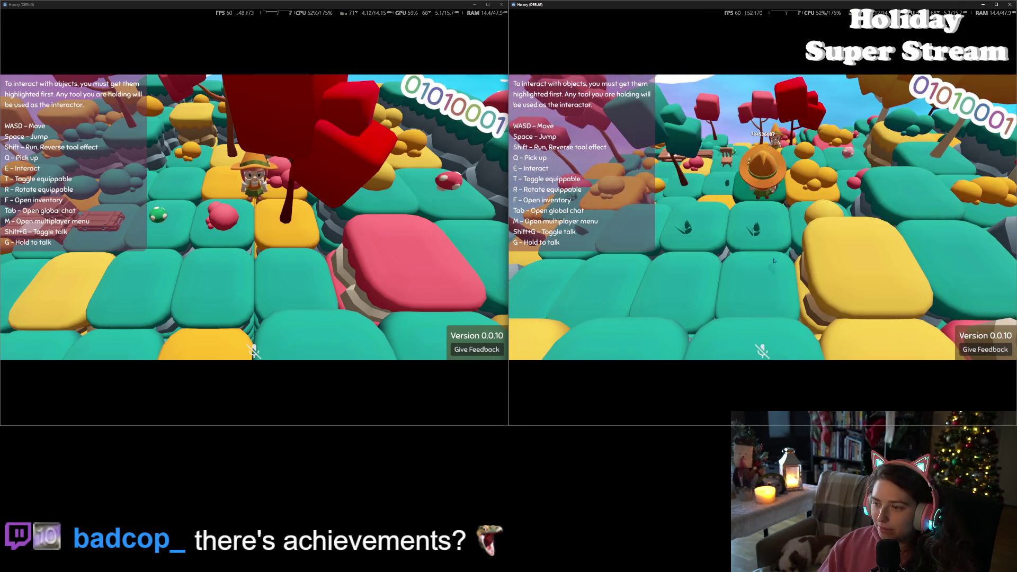
key("f")
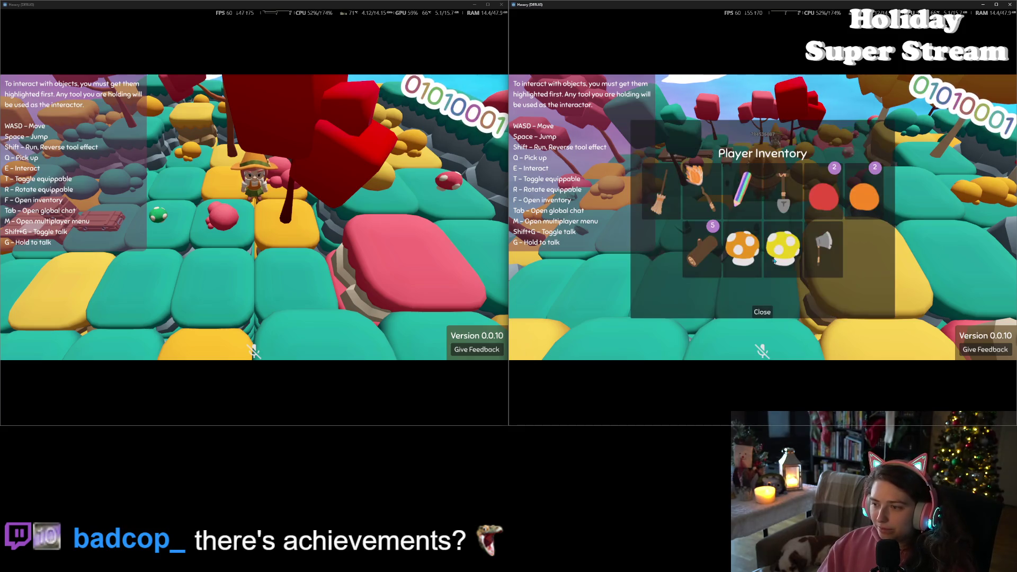
key("f")
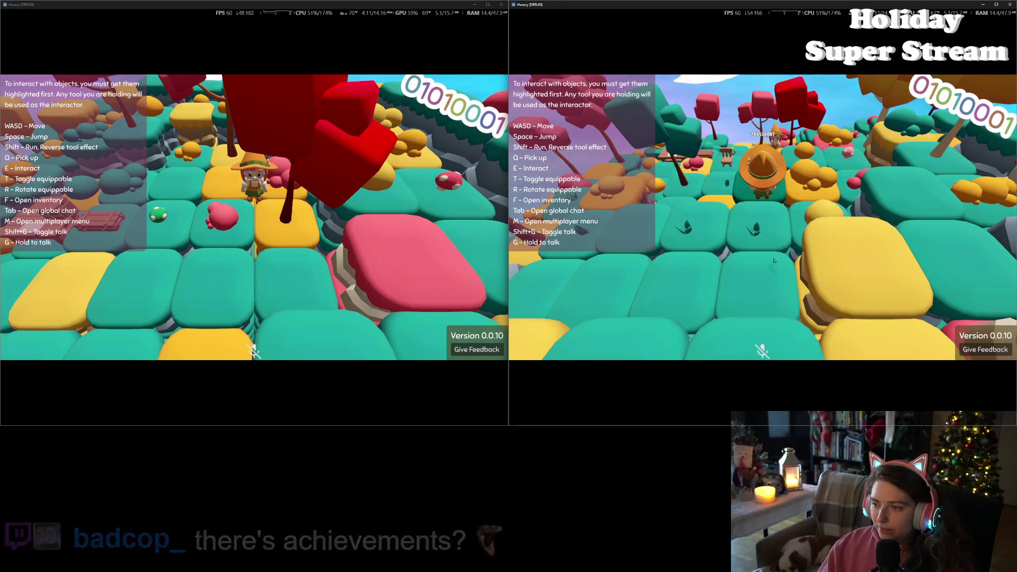
key("w")
key("w")
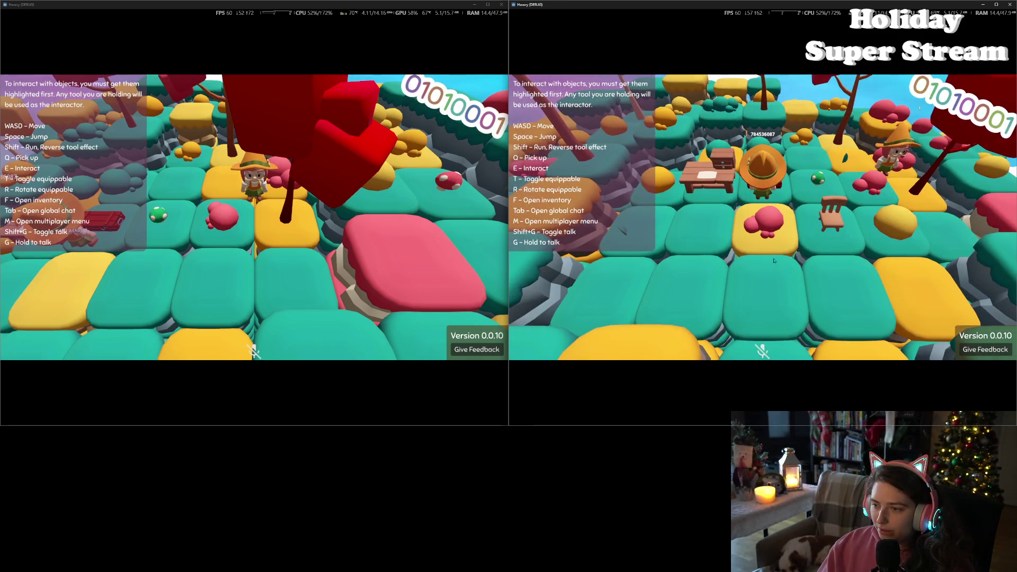
Open the desk container and move the orange, yellow and red mushrooms into it
key("e")
scroll(857, 265, "down", 1)
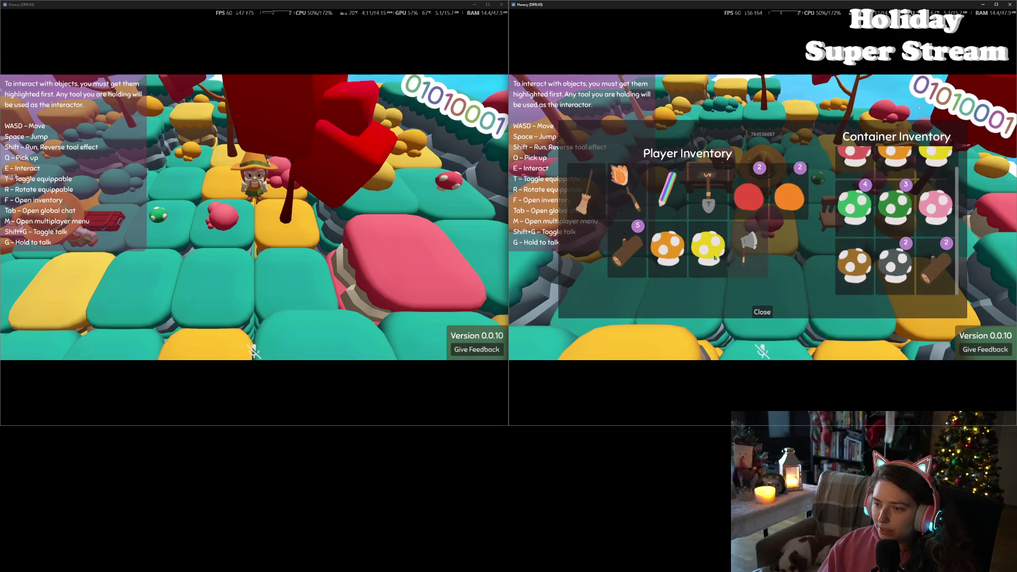
left_click(670, 255)
left_click(684, 257)
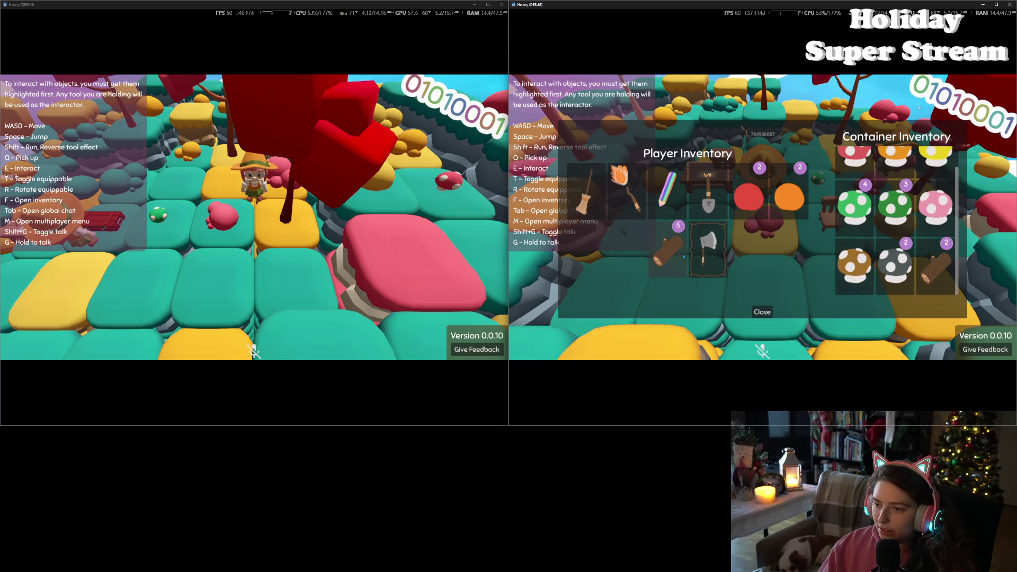
left_click(763, 194)
Move the orange and red bush seeds and one log into the container
left_click(765, 195)
left_click(765, 195)
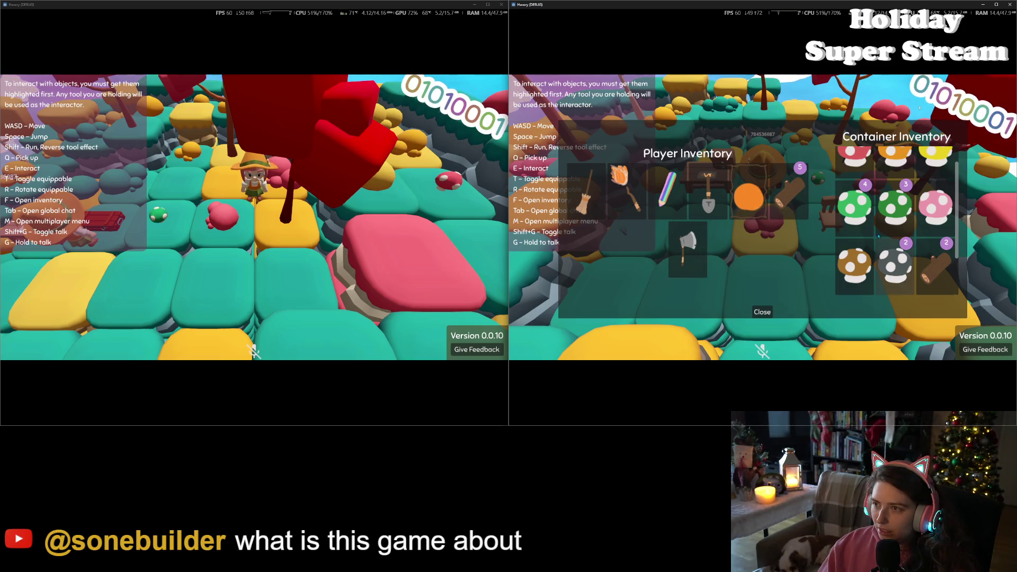
left_click(756, 188)
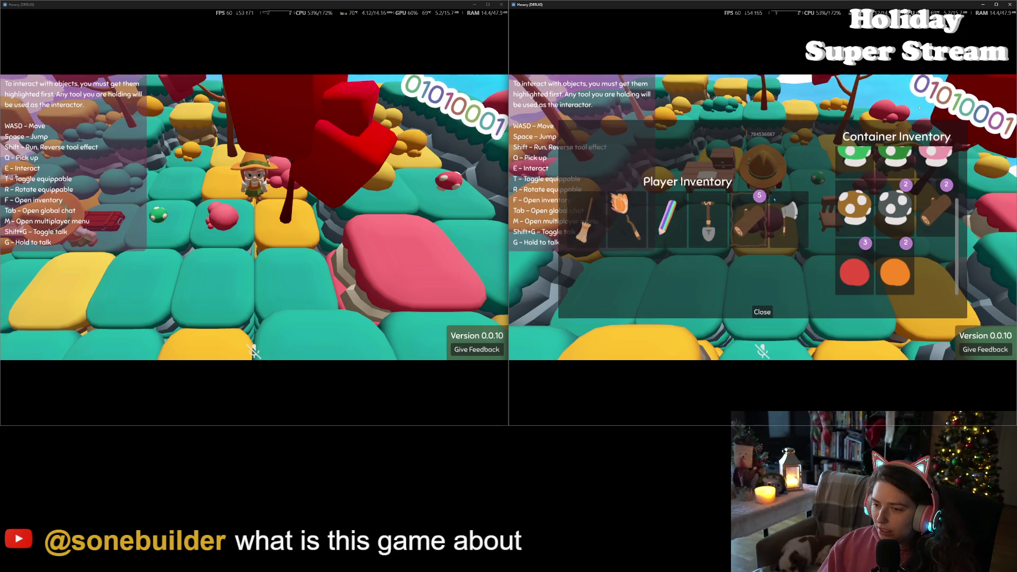
left_click(762, 226)
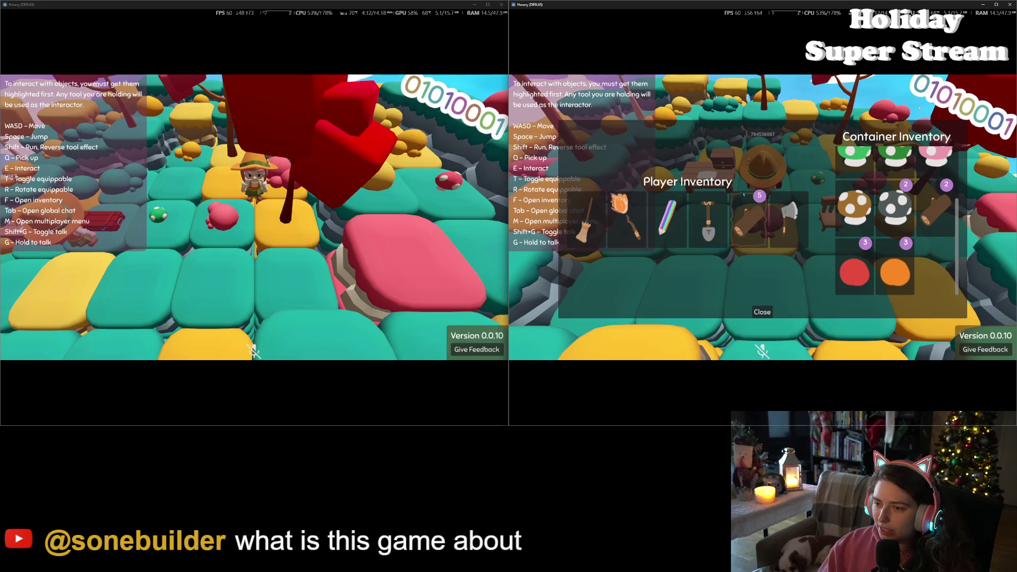
left_click(758, 226)
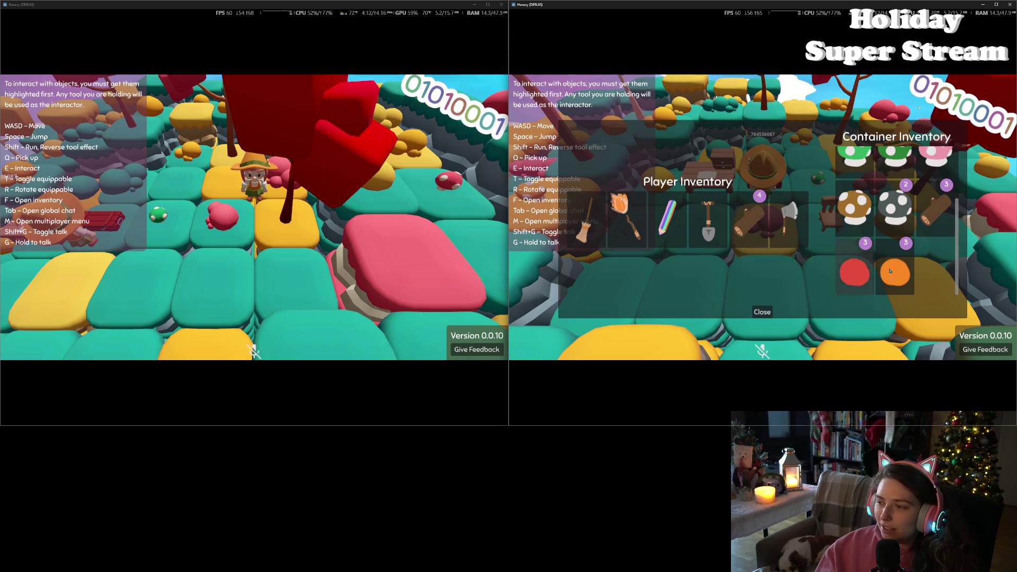
scroll(955, 284, "up", 3)
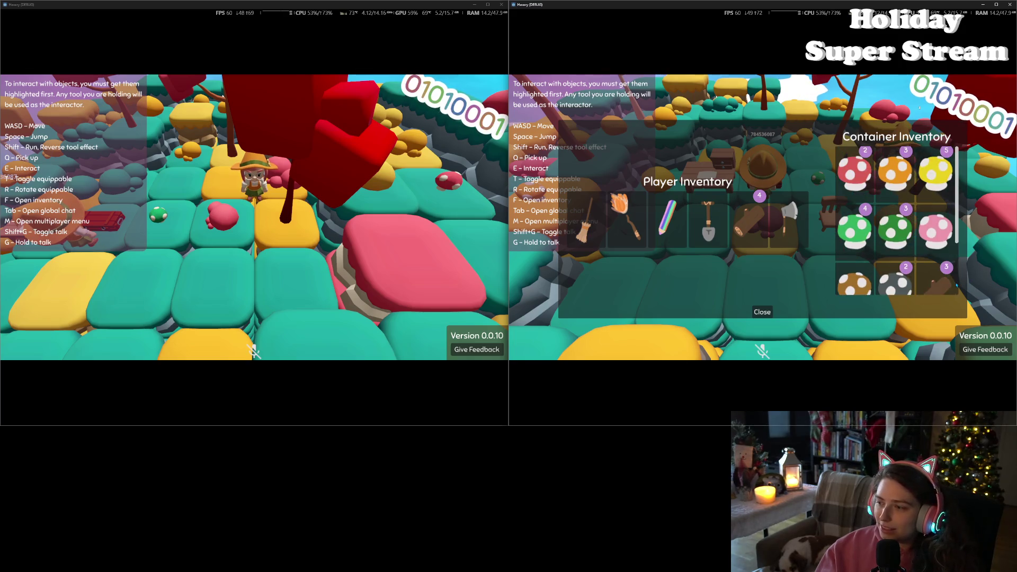
scroll(956, 284, "down", 2)
scroll(955, 285, "up", 2)
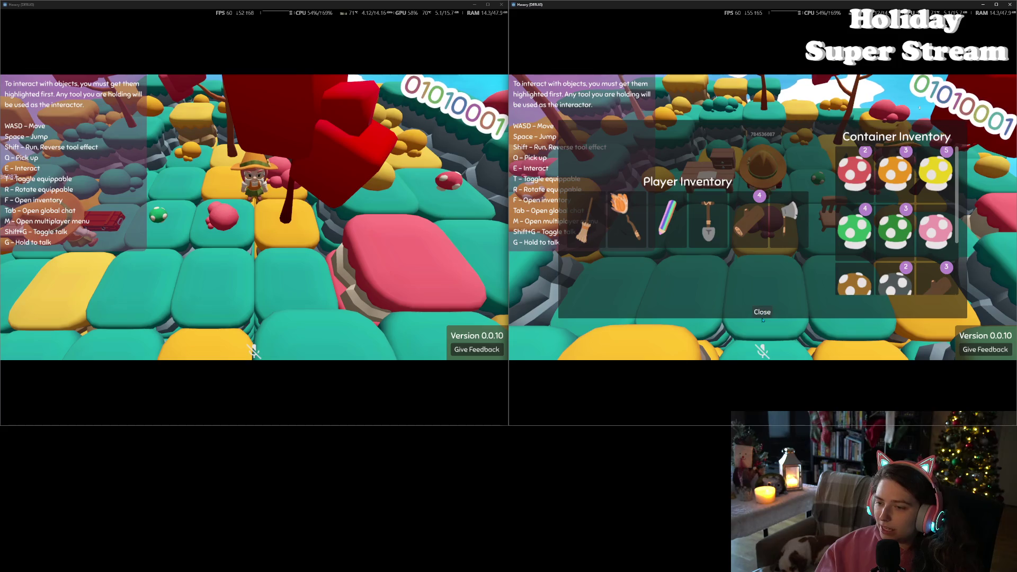
left_click(474, 5)
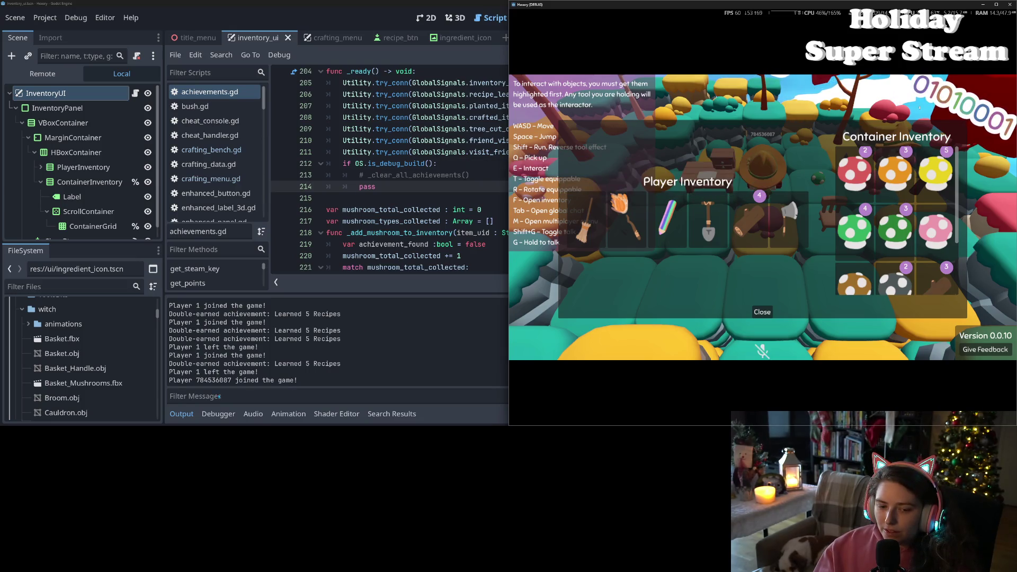
Stop the running game with F8 and scroll achievements.gd back to the top
key("F8")
left_click(492, 247)
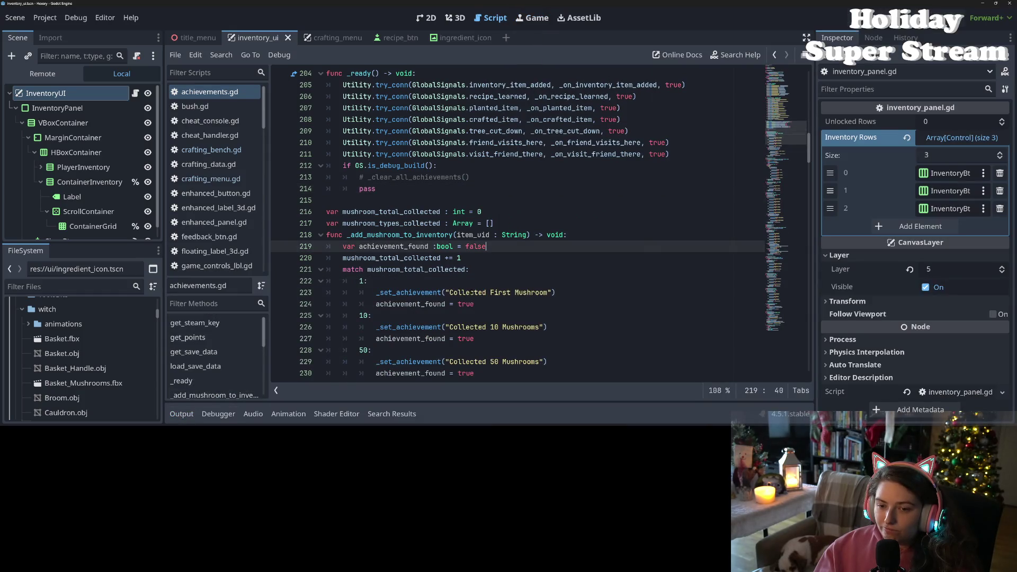
scroll(492, 247, "up", 18)
scroll(463, 307, "up", 2)
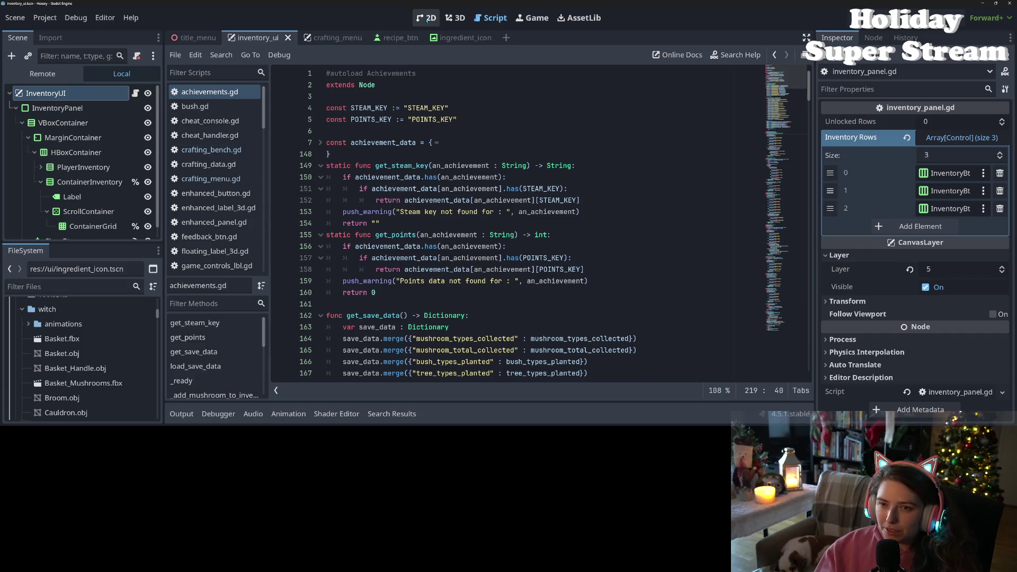
Open crafting_menu.gd at set_inventory_and_open and select its an_inventory_manager_path parameter
left_click(136, 92)
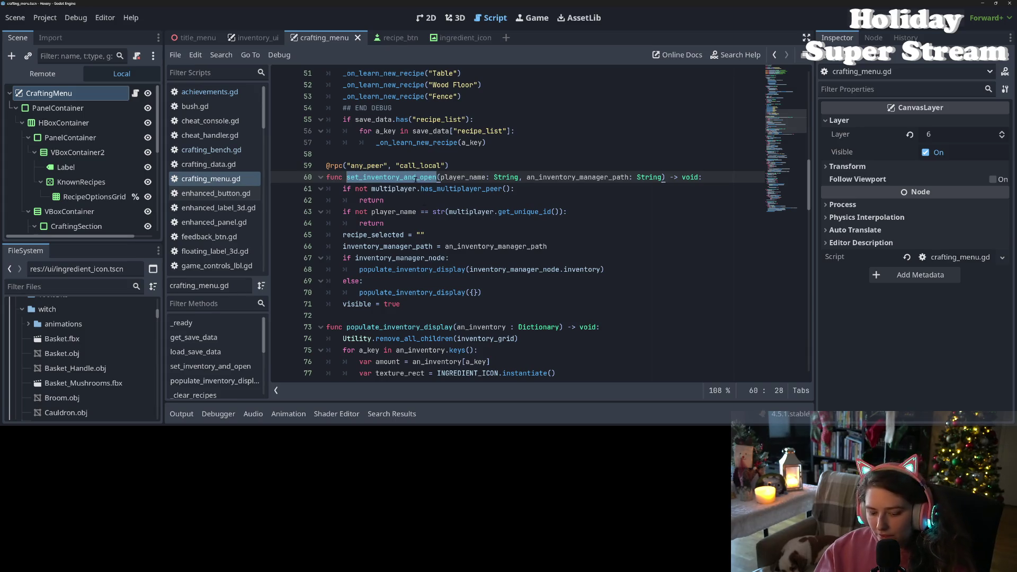
key("ctrl+f")
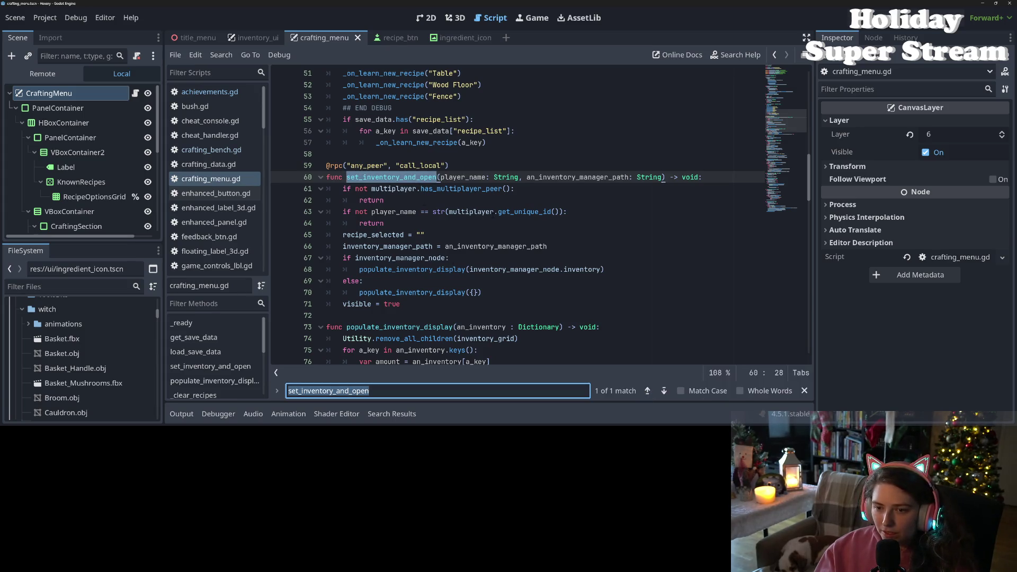
double_click(577, 176)
scroll(486, 271, "down", 1)
scroll(486, 271, "down", 2)
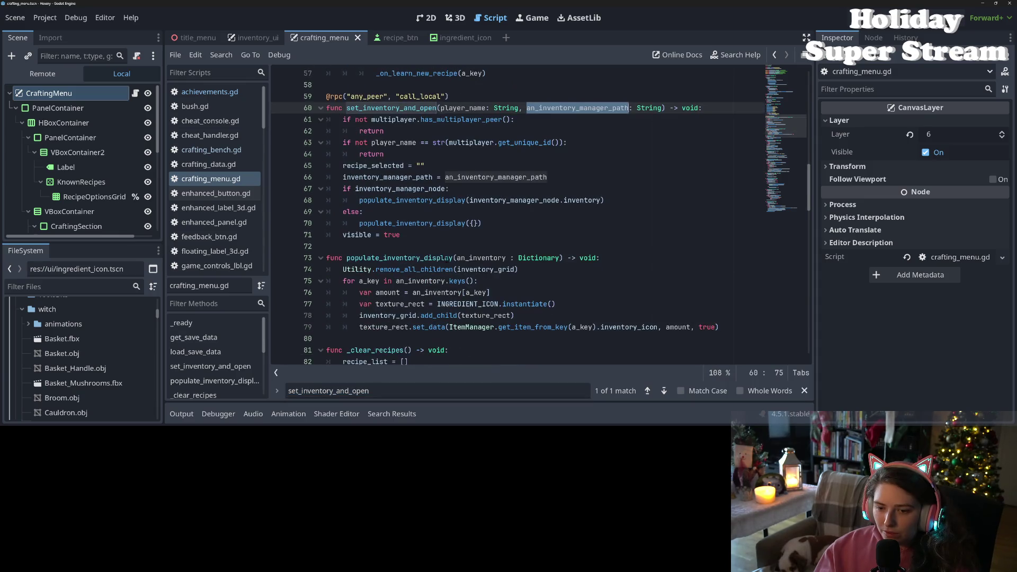
Search for populate_inventory_display and go to its call on line 164
double_click(438, 259)
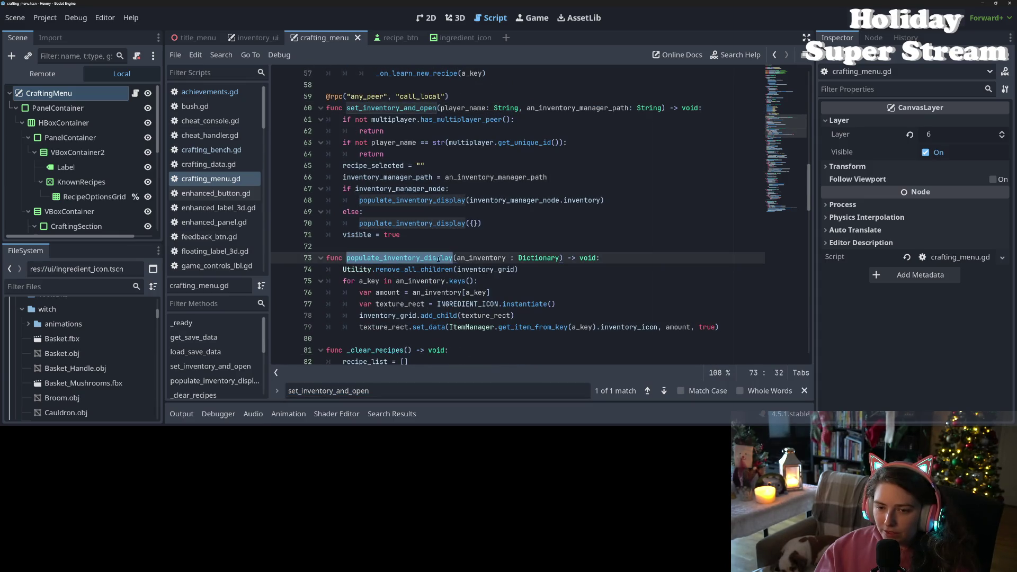
key("ctrl+f")
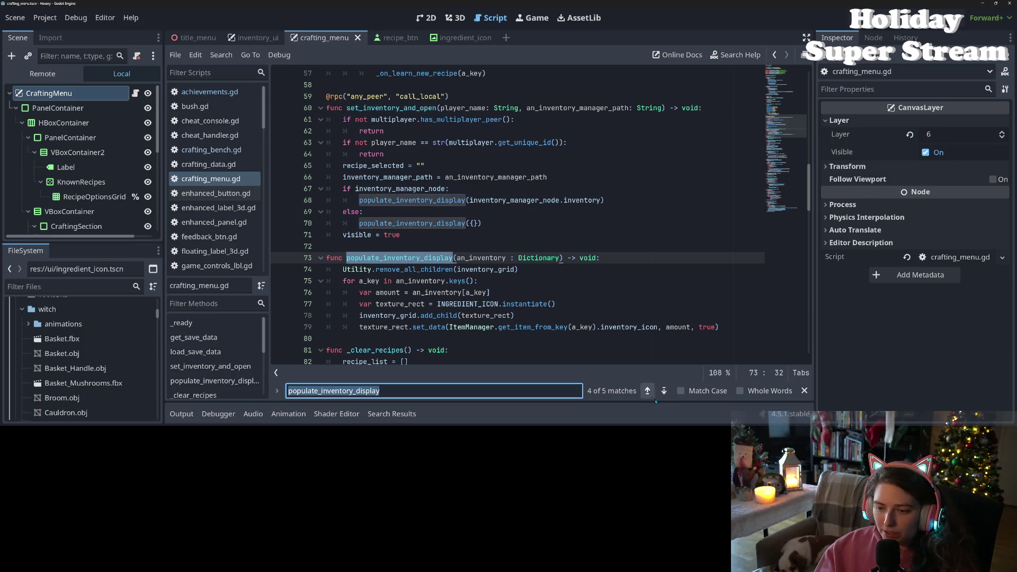
left_click(663, 391)
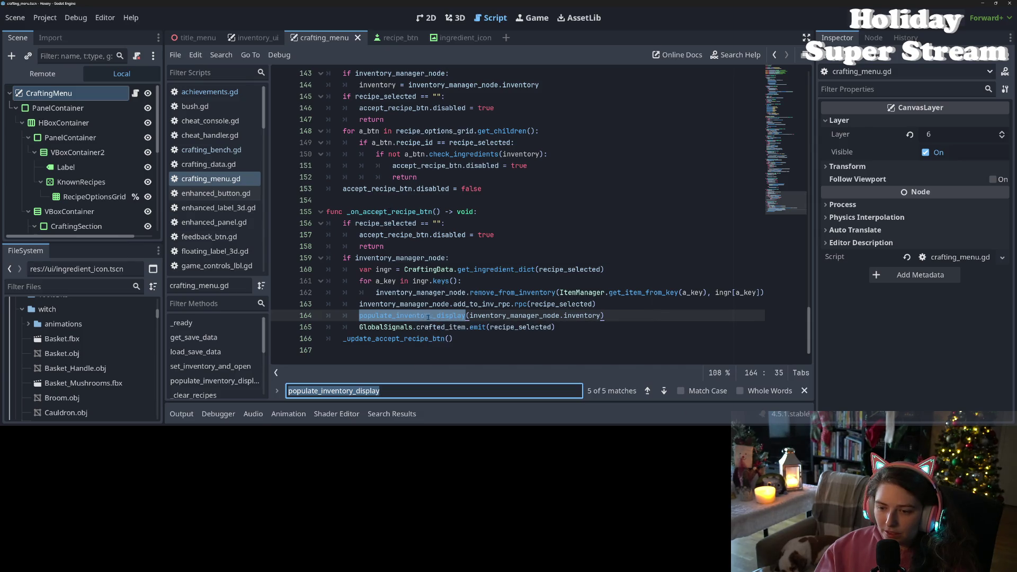
left_click(436, 315)
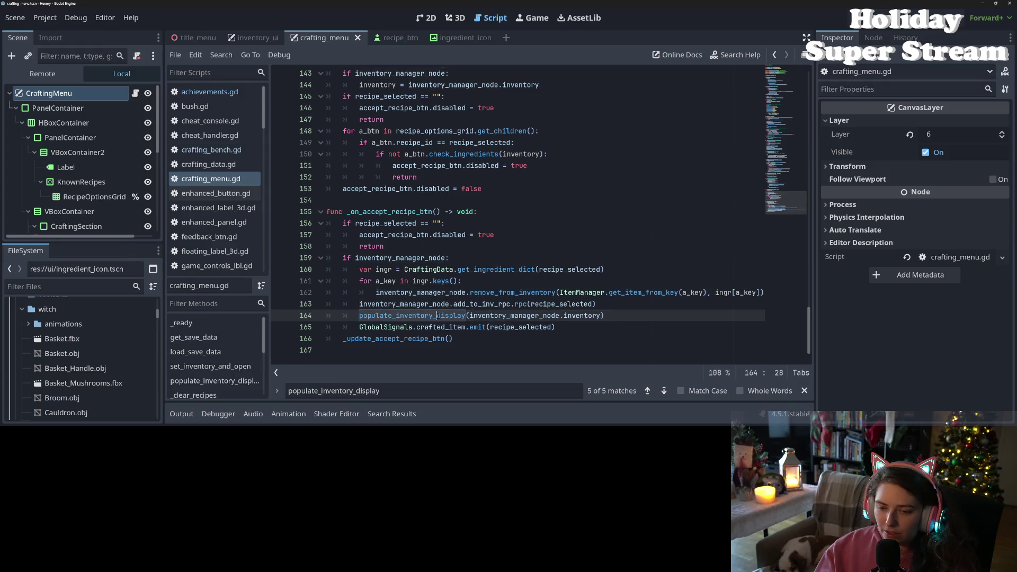
Review the populate_inventory_display definition, then select inventory_manager_node in the display call
left_click(647, 391)
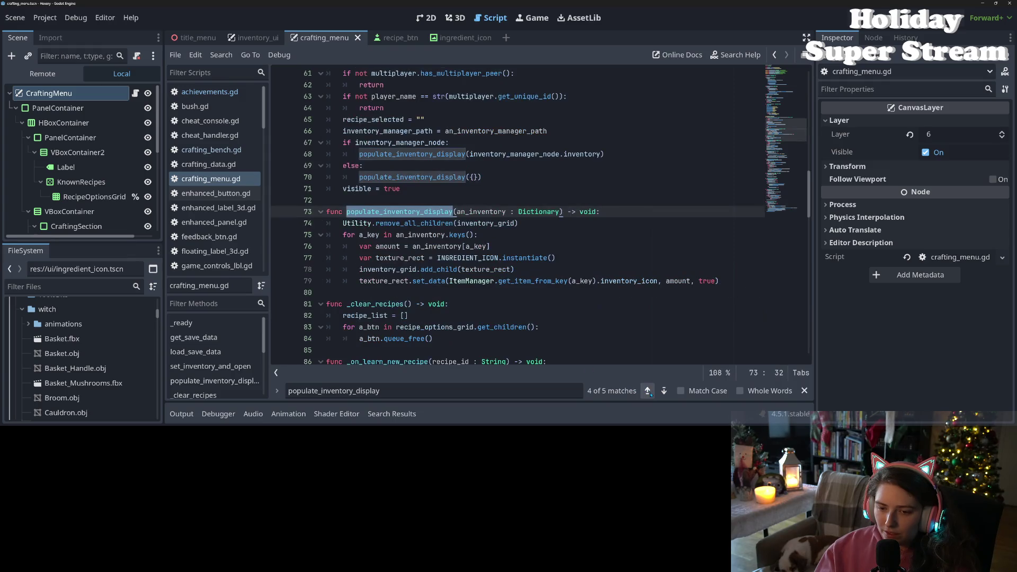
mouse_move(391, 224)
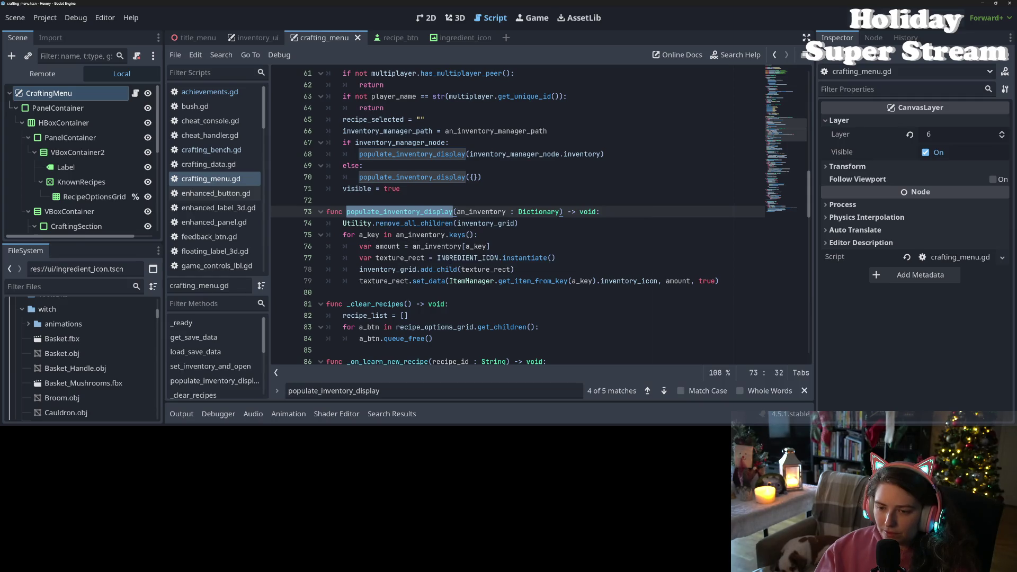
mouse_move(437, 269)
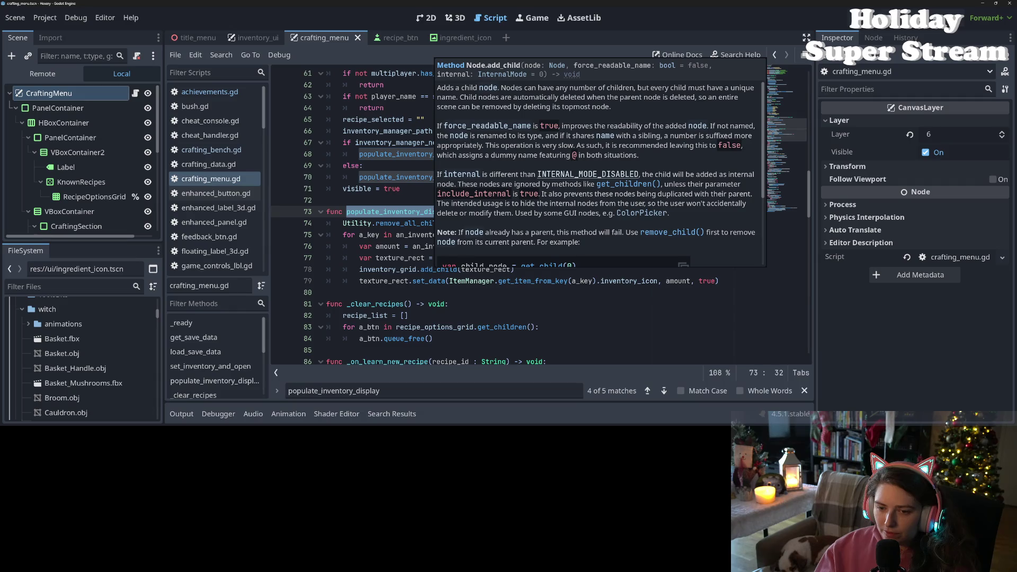
scroll(426, 291, "down", 20)
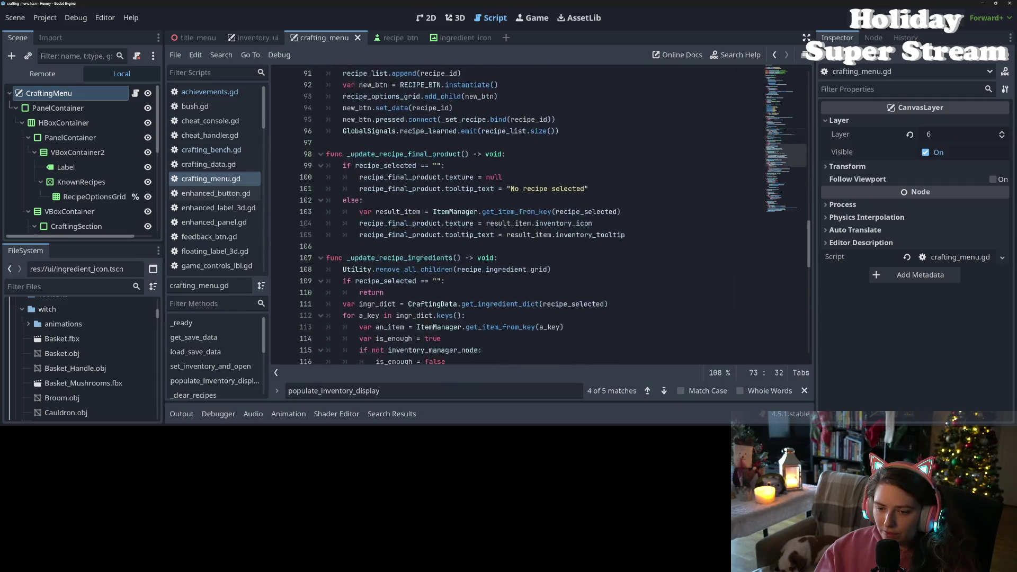
scroll(426, 291, "down", 6)
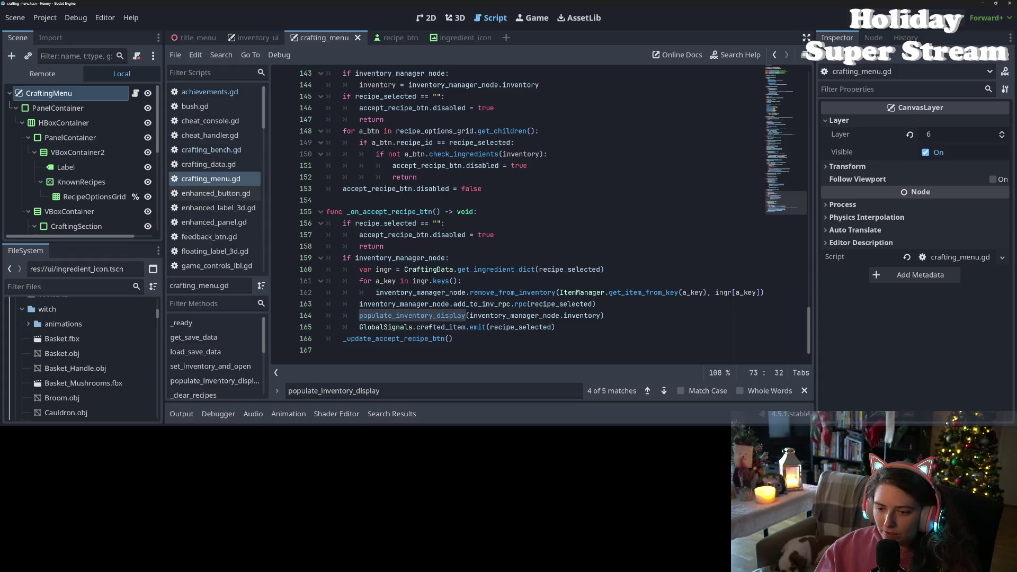
double_click(514, 315)
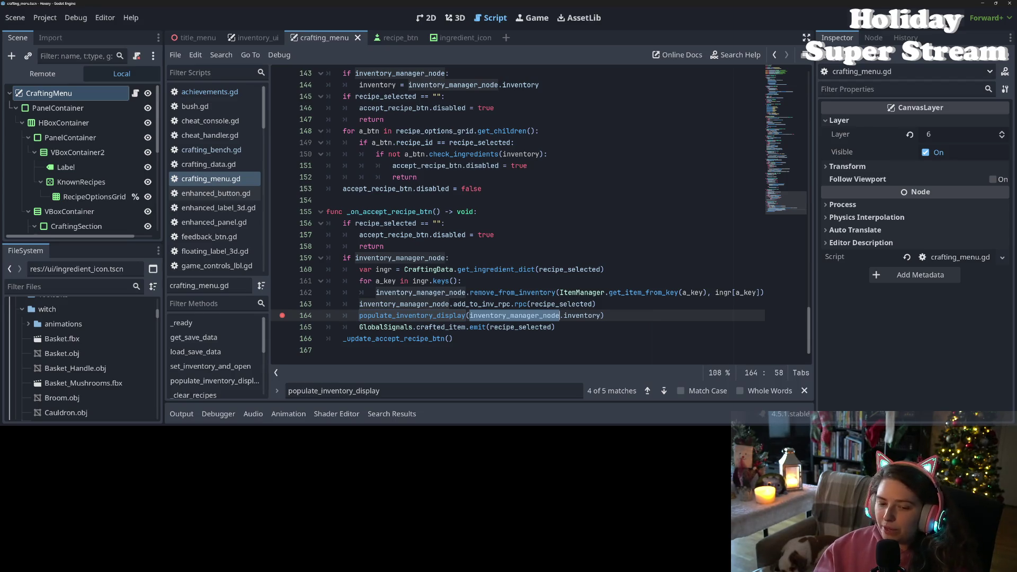
Jump from the call to the populate_inventory_display definition on line 73
left_click(392, 316)
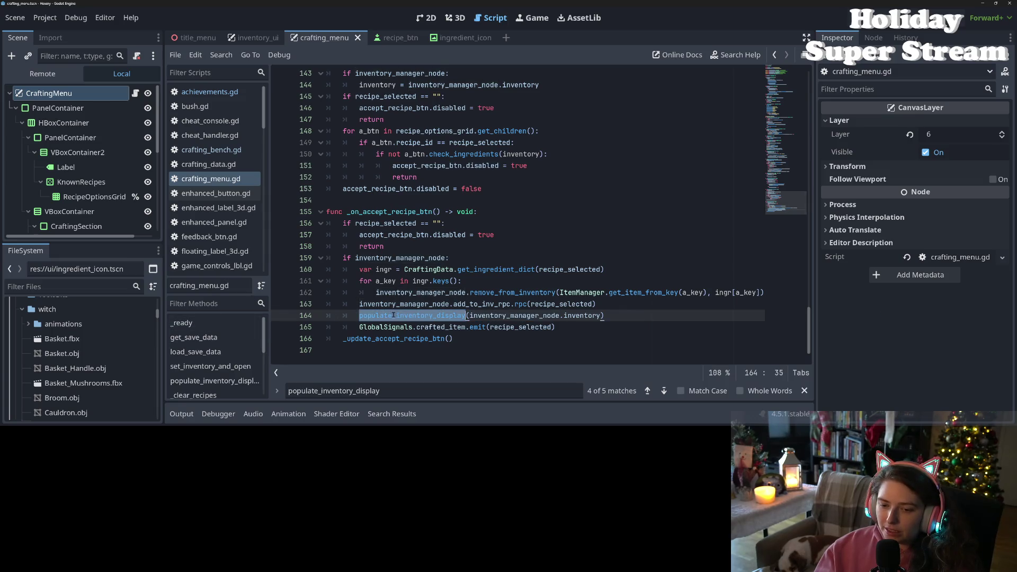
left_click(393, 315, "ctrl")
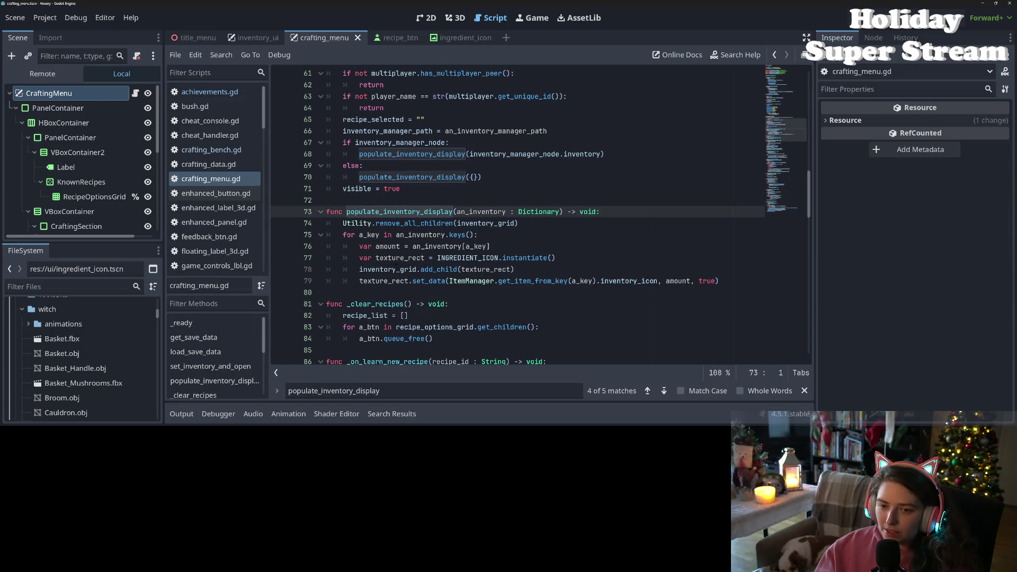
left_click(444, 246)
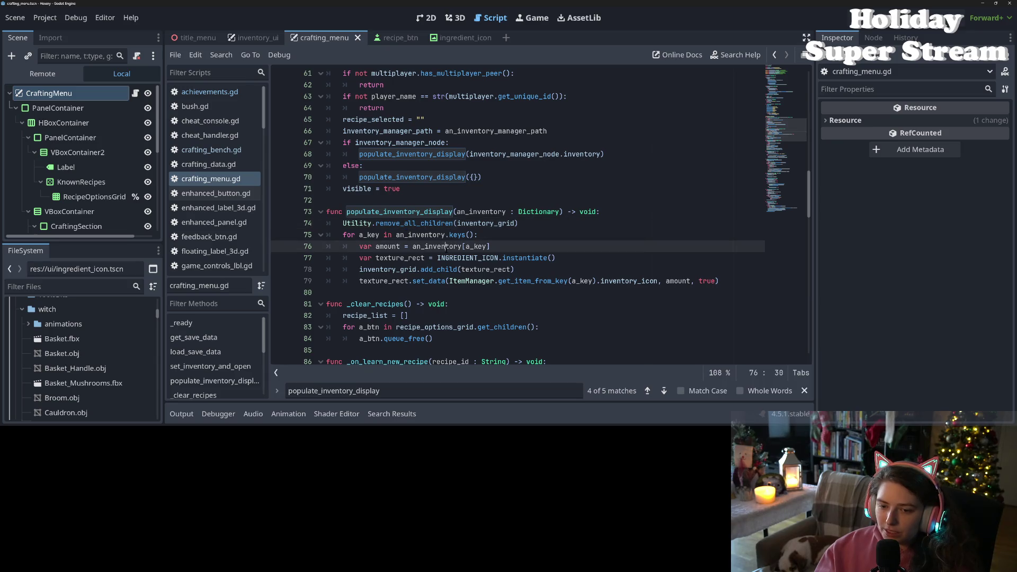
double_click(399, 212)
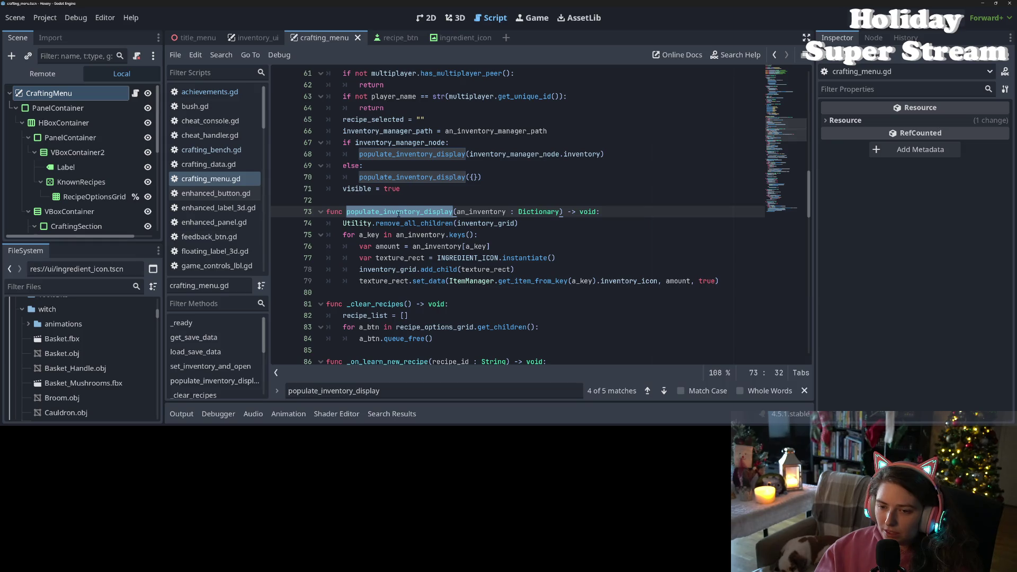
Insert print(an_inventory) as line 74, directly below the function header
left_click(612, 212)
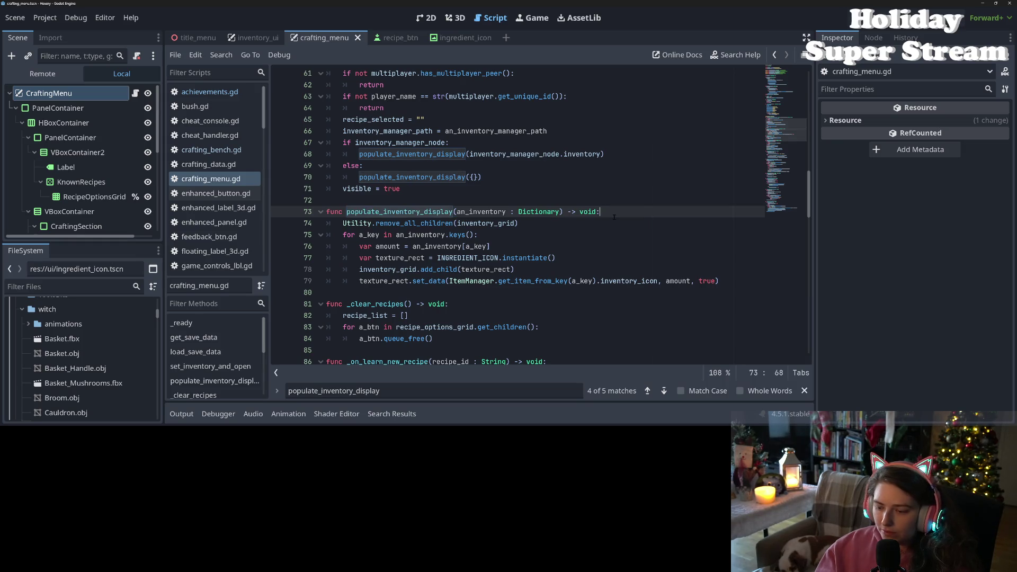
key("Return")
type("print(an_inventory")
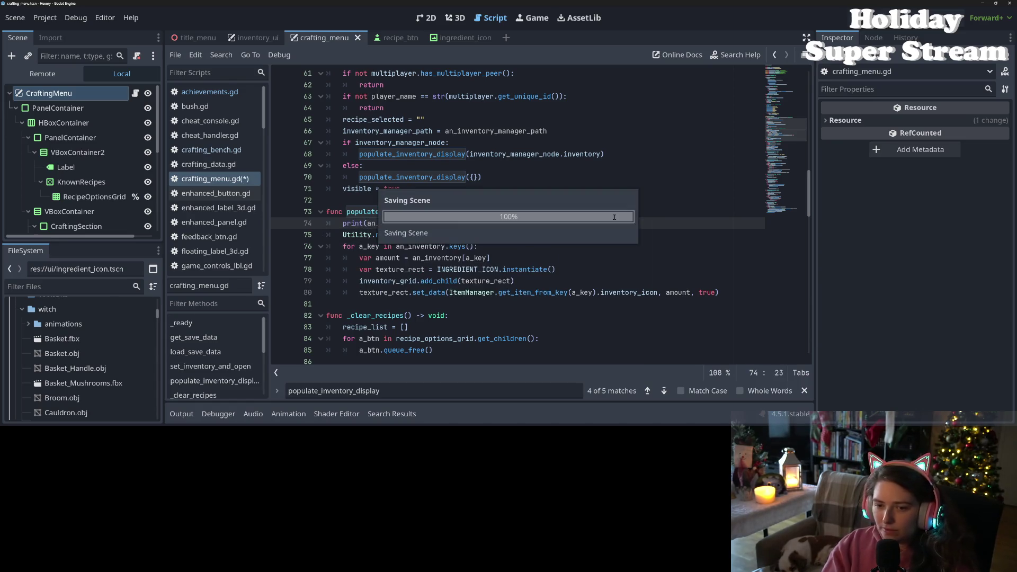
left_click(421, 235)
left_click(531, 235)
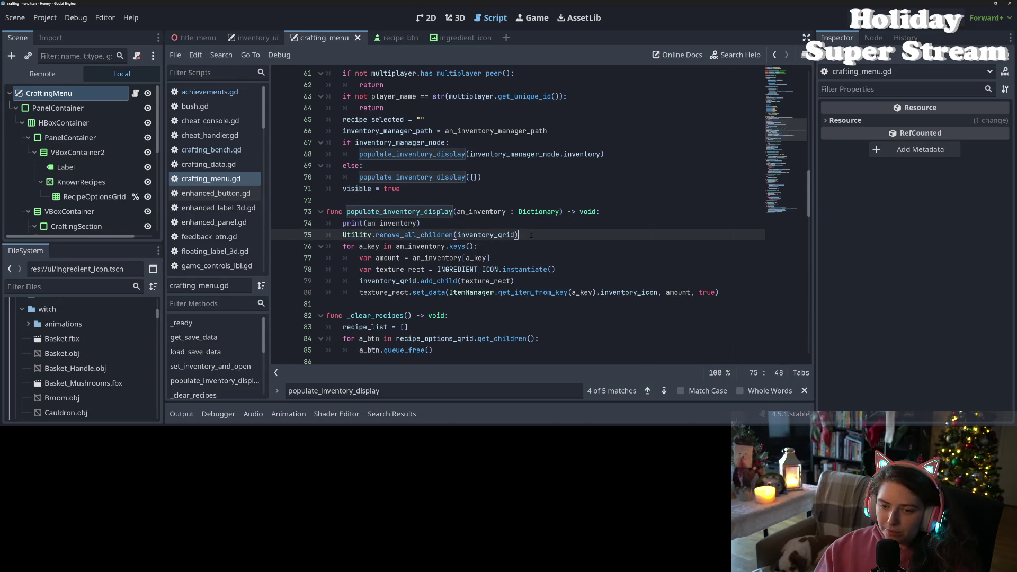
key("Up")
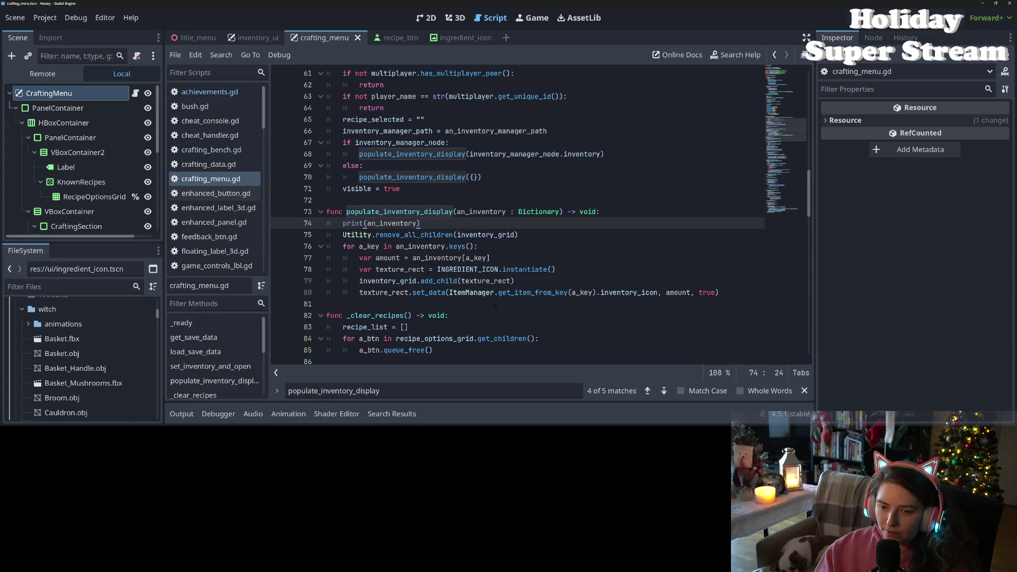
double_click(448, 257)
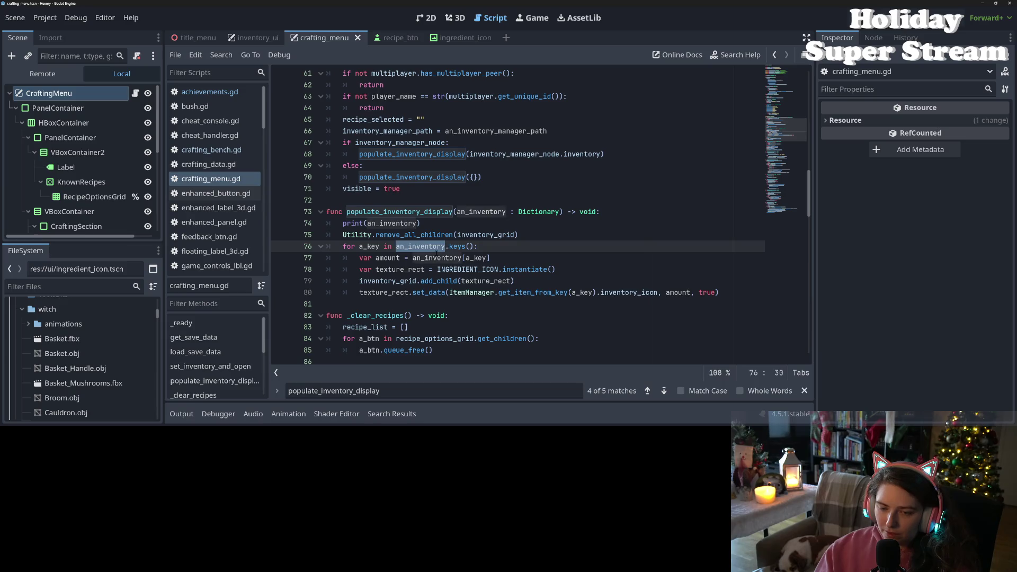
left_click(371, 269)
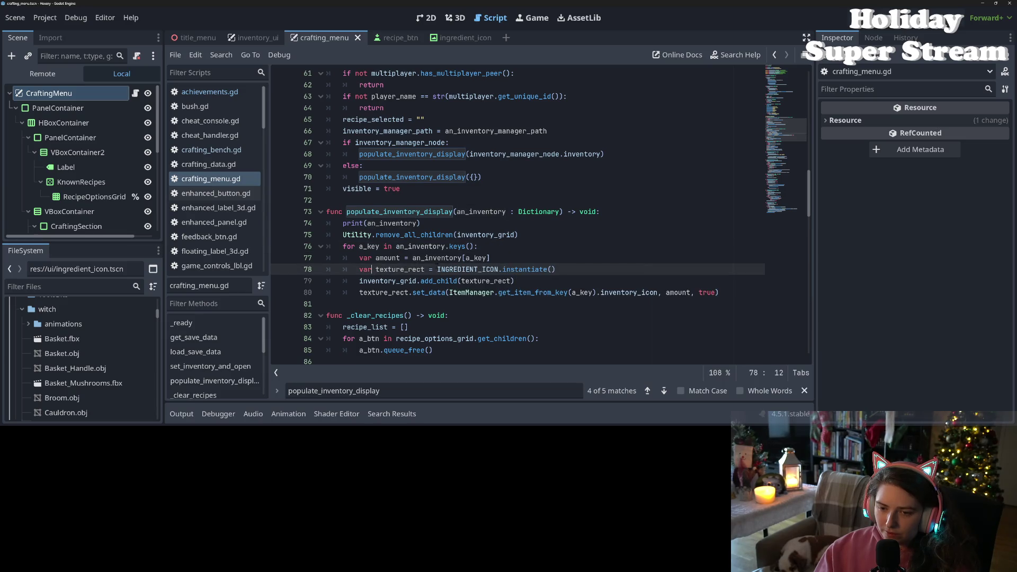
left_click(668, 391)
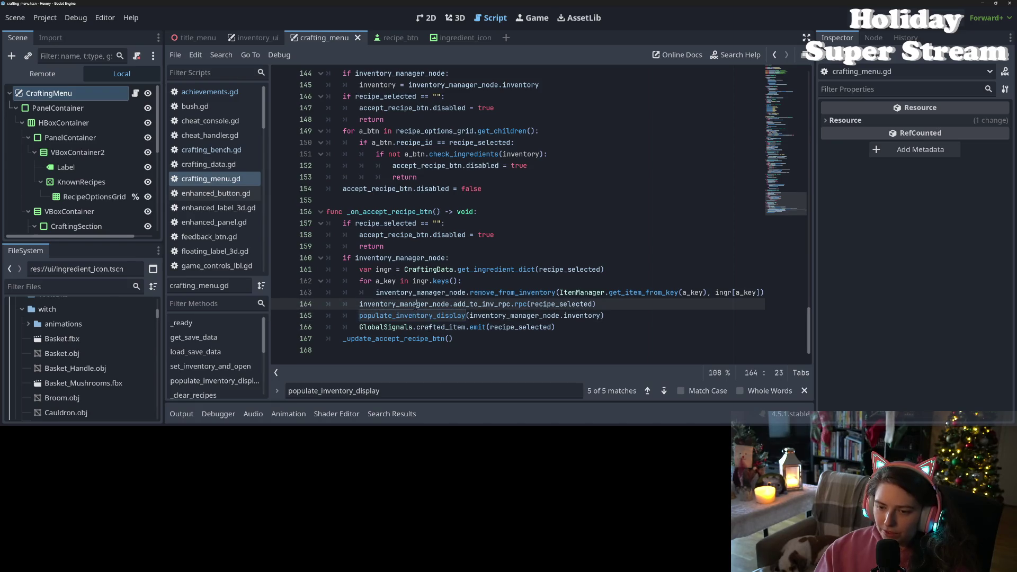
Add a print of "old inv: " with inventory_manager_node's inventory inside the check
left_click(432, 280)
key("Up")
key("Up")
key("Left")
key("Left")
key("Left")
left_click(468, 260)
key("Return")
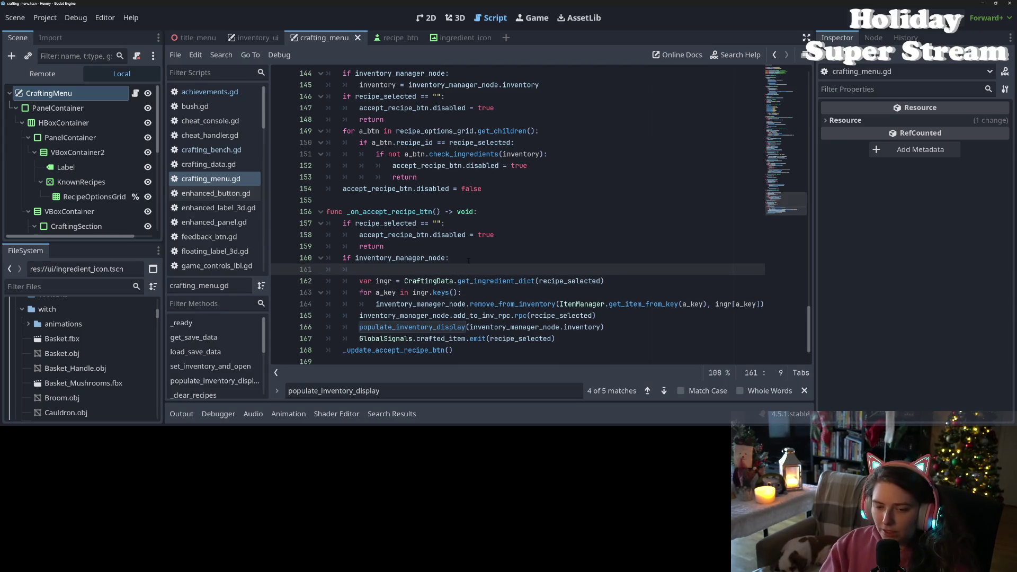
type("print(")
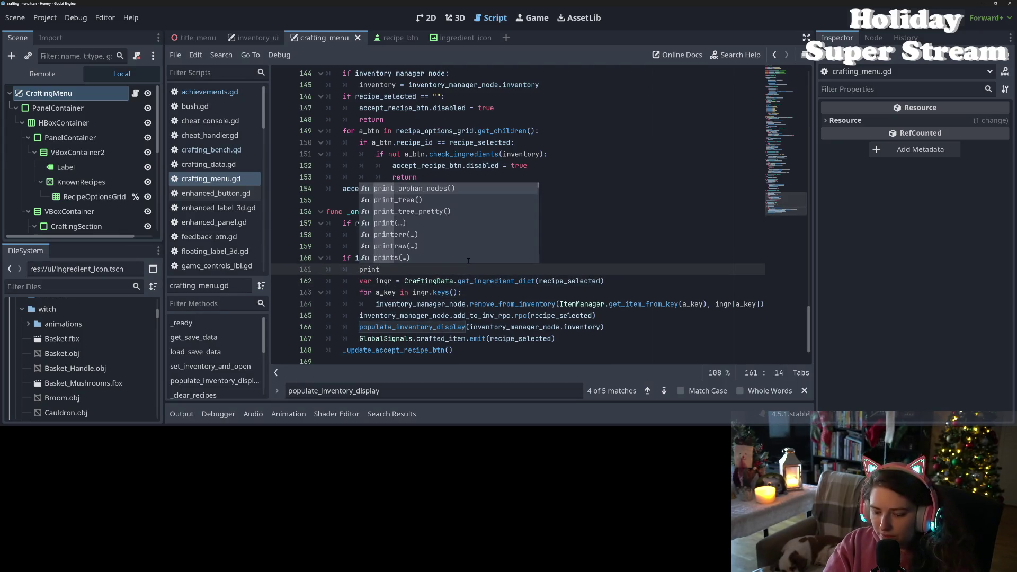
type("\"old inv")
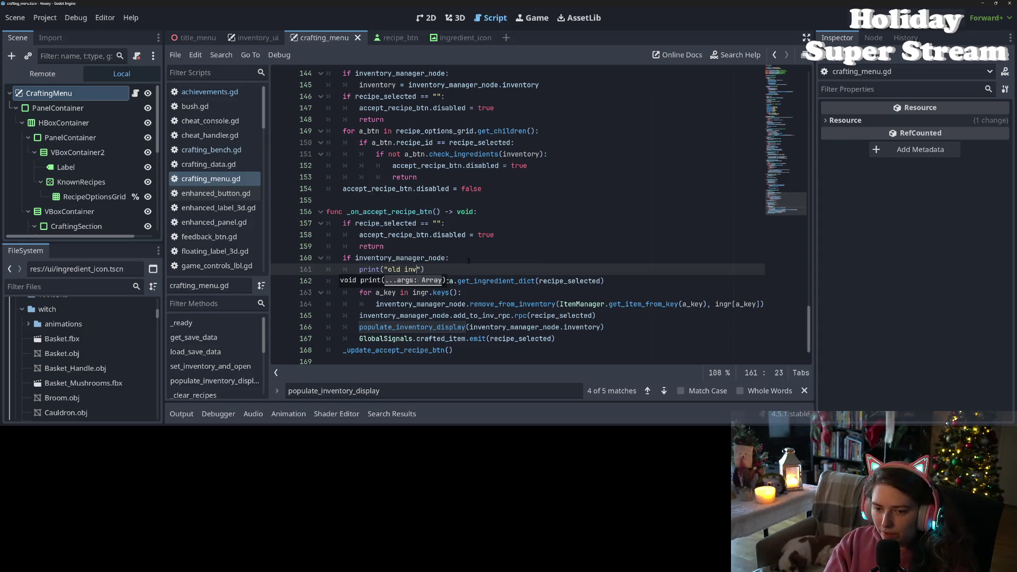
type(": \"")
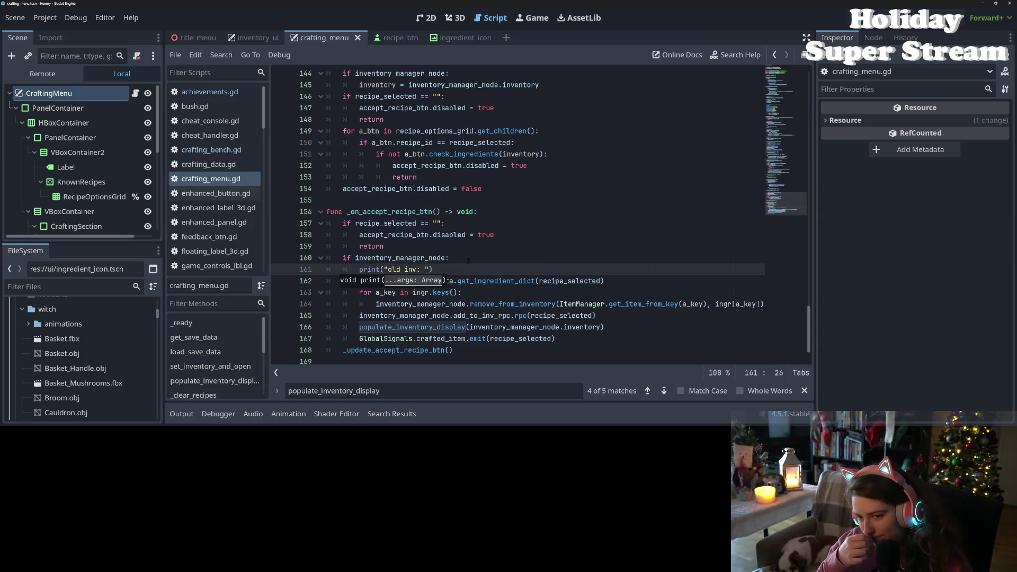
type(", in")
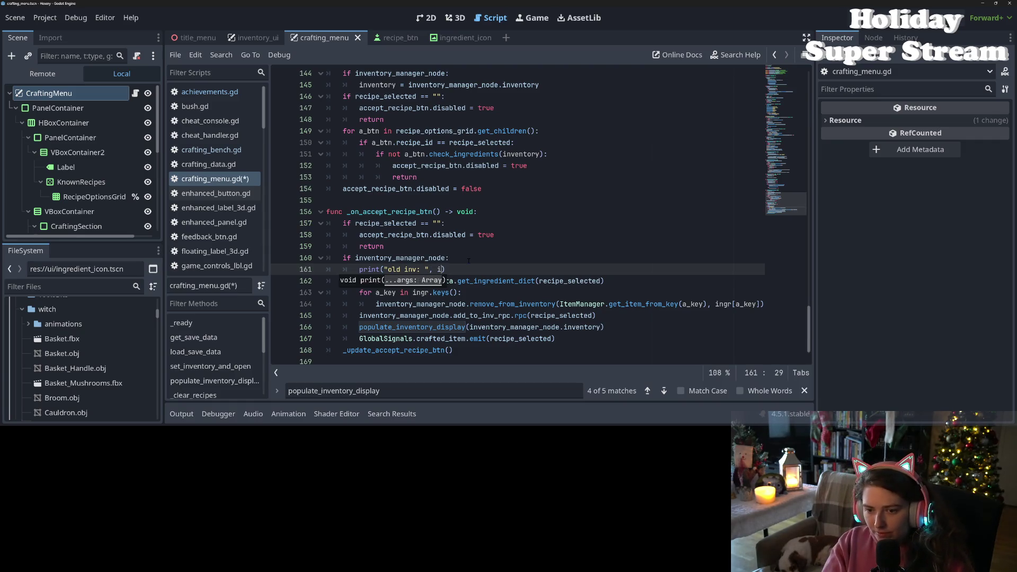
key("Escape")
type("b")
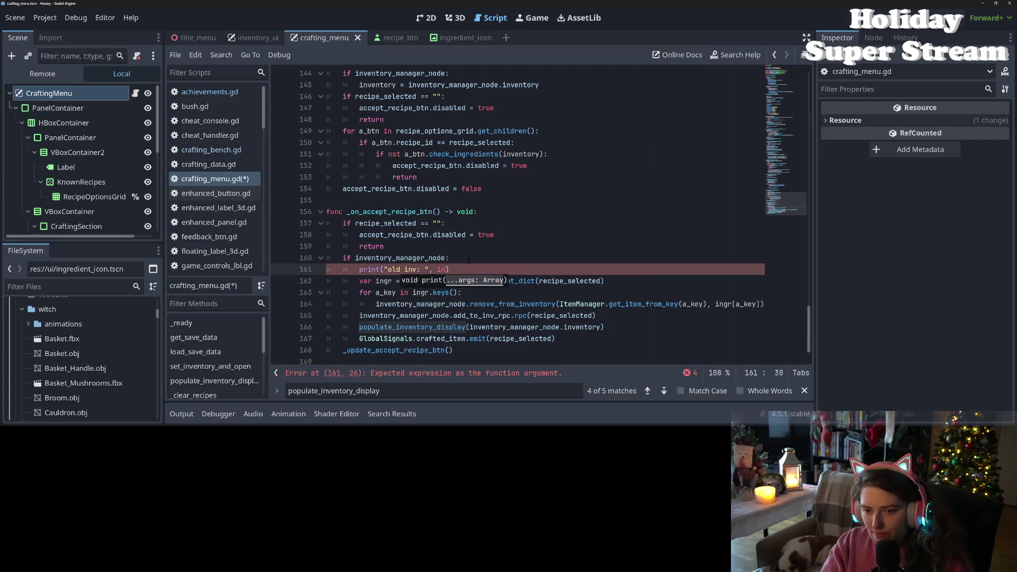
key("BackSpace")
type("ven")
key("Down")
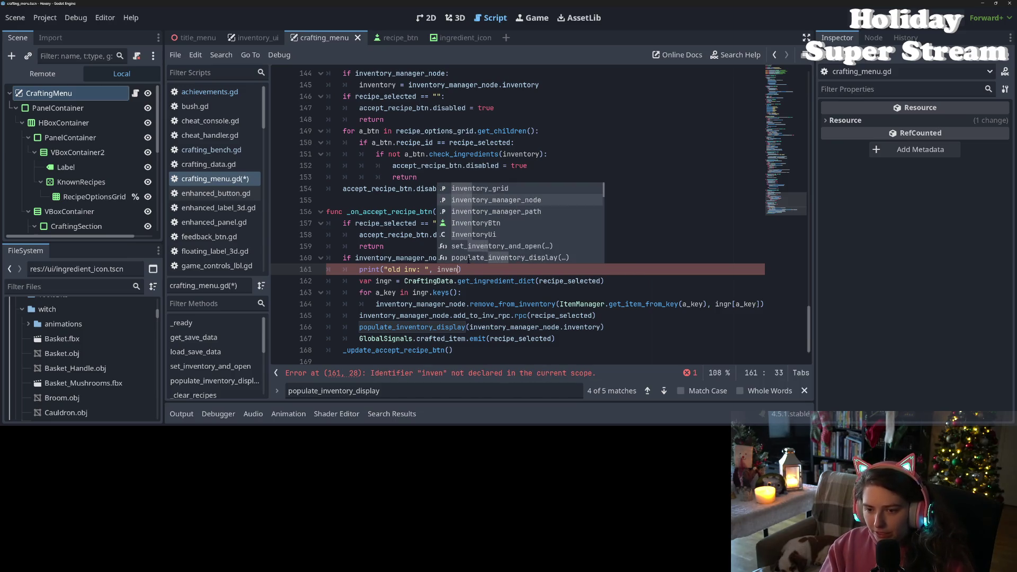
key("Return")
type(".inv")
key("Return")
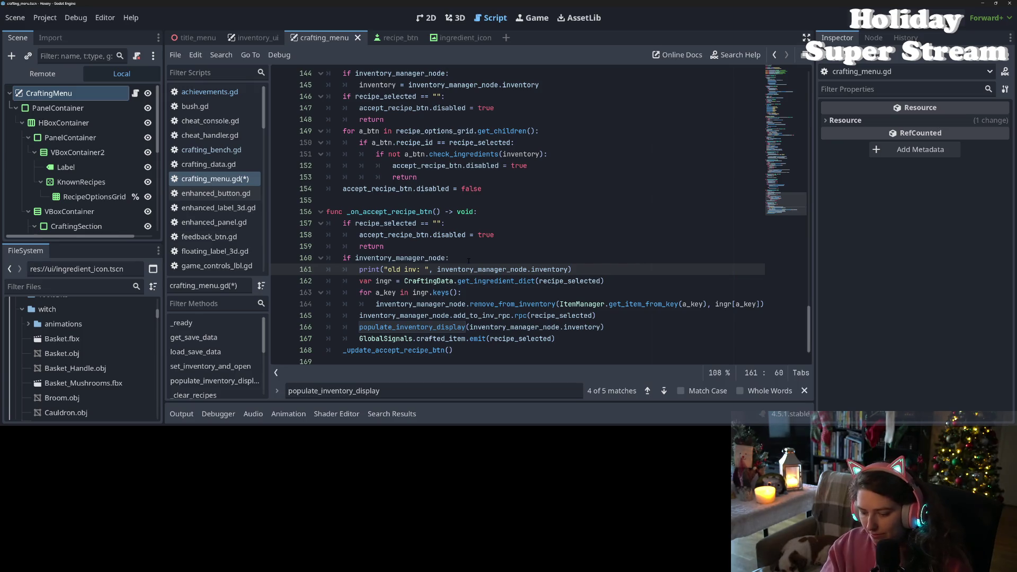
Add an "ingr list: " print of ingr below the old-inventory print
key("Return")
type("print(\"")
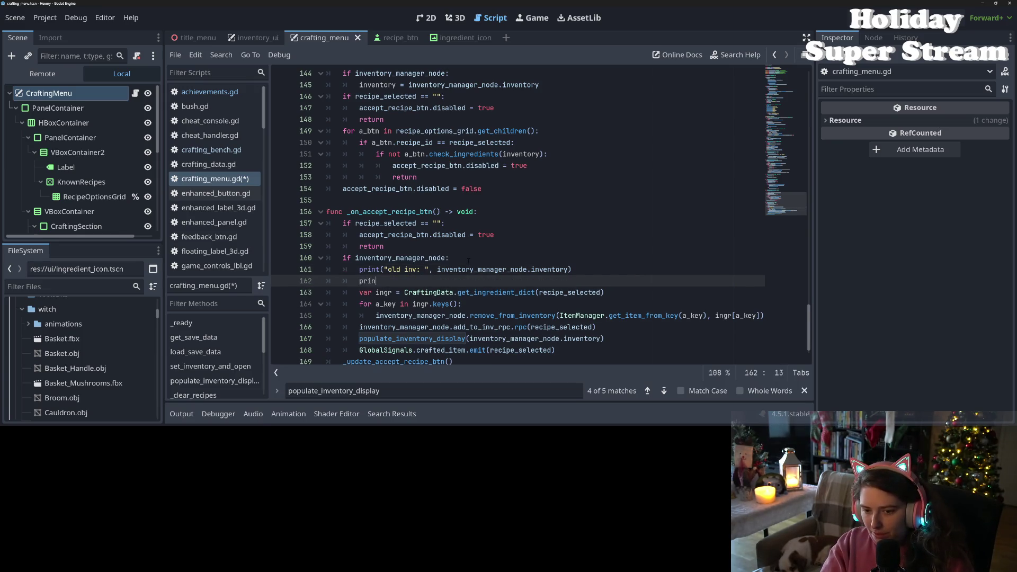
type("ingr lis")
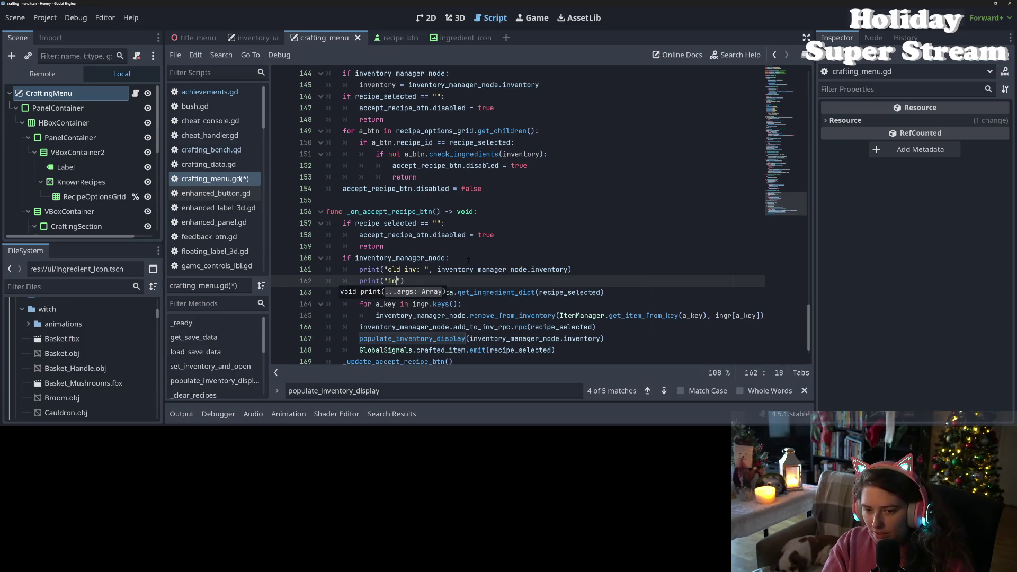
type("t: ")
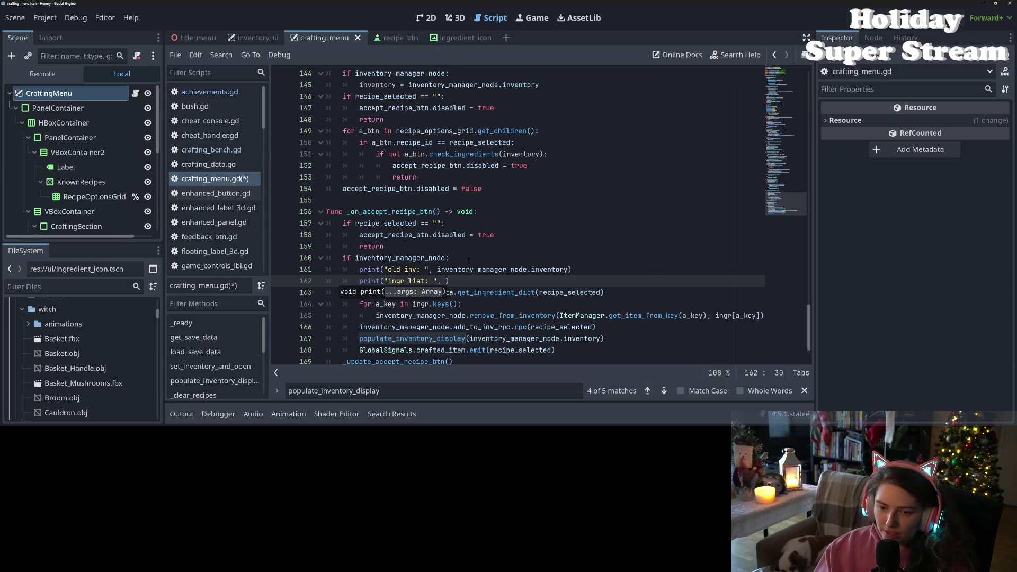
type("in")
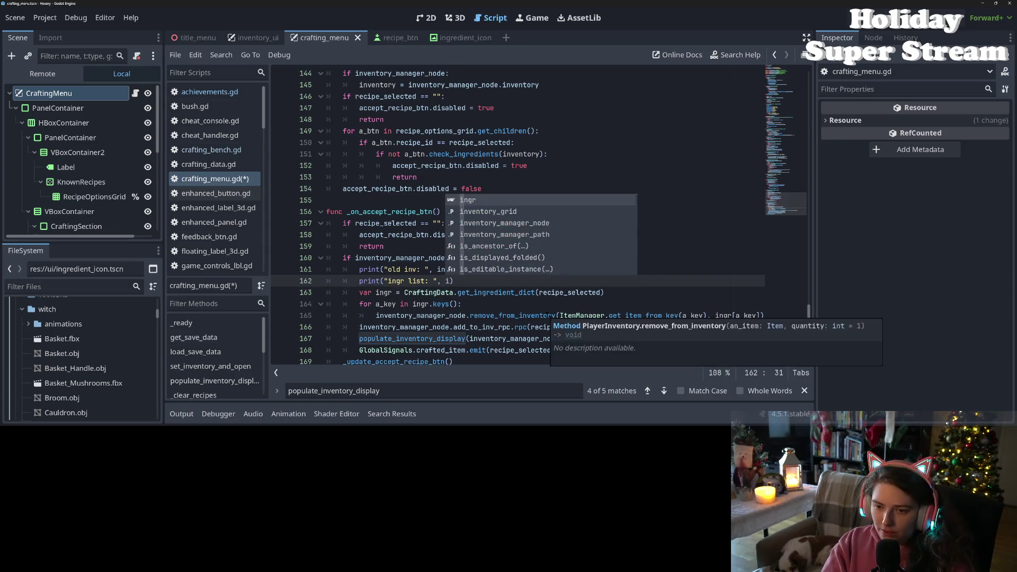
type("gr")
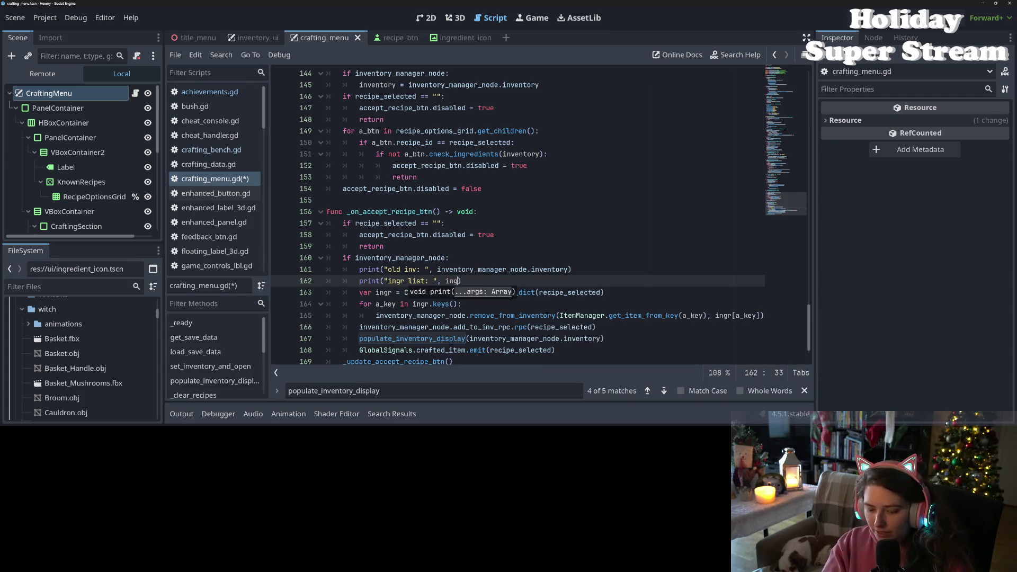
type("gr")
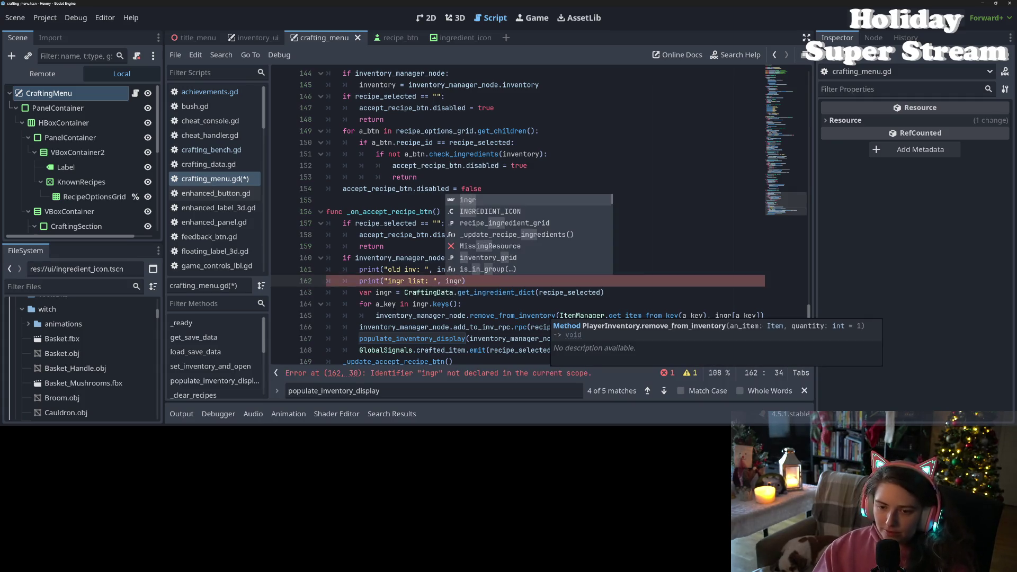
left_click(397, 304)
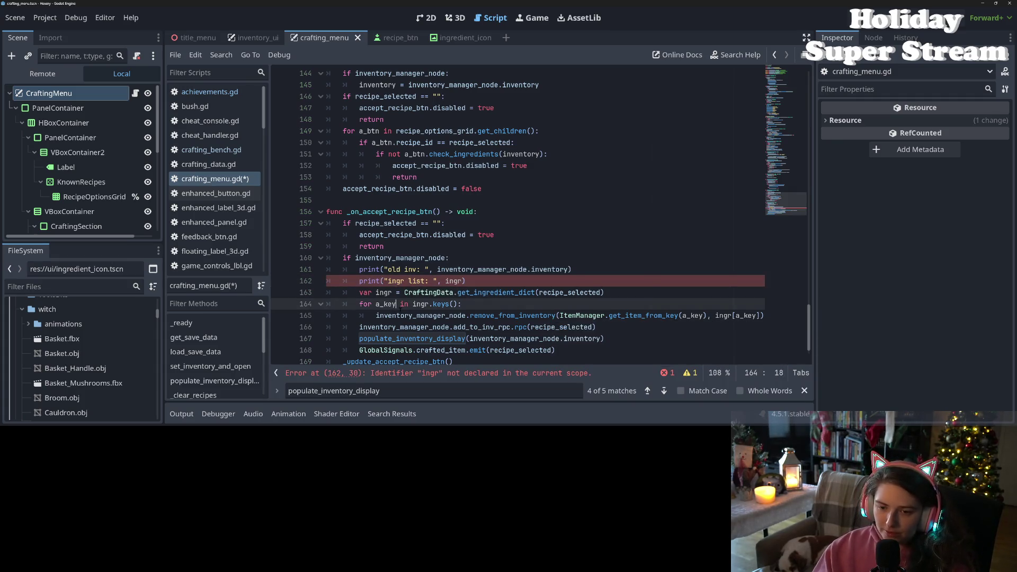
double_click(448, 281)
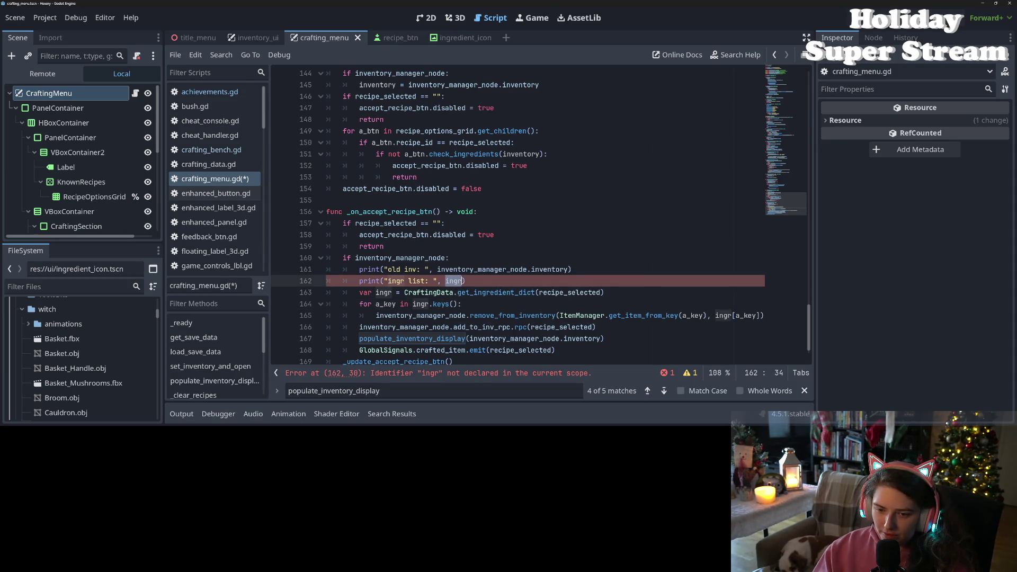
Move the ingr list print below the var ingr definition and delete the leftover blank line
left_click(396, 281)
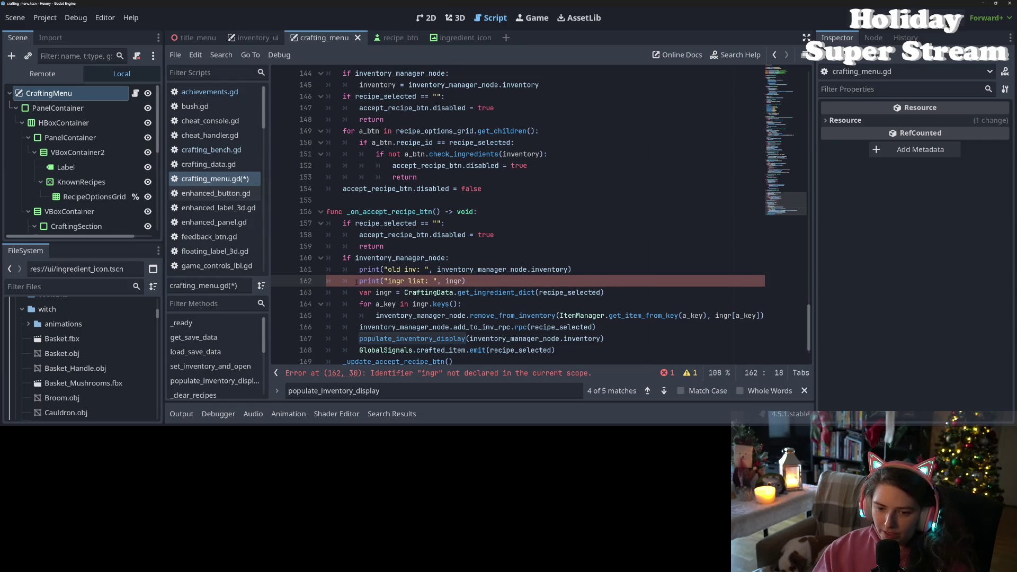
left_click_drag(356, 282, 473, 286)
key("ctrl+x")
left_click(633, 292)
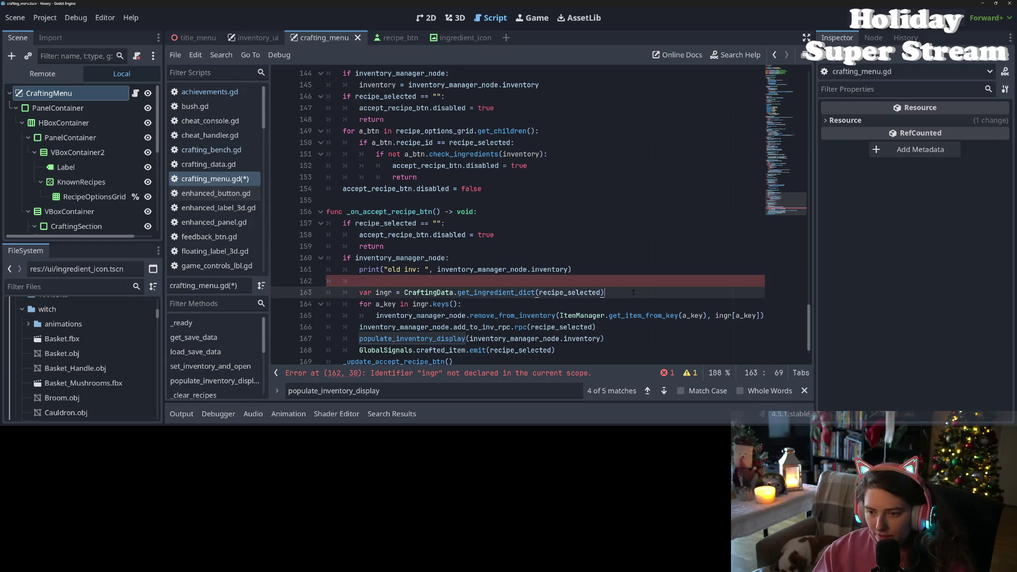
key("Return")
key("ctrl+v")
left_click(329, 281)
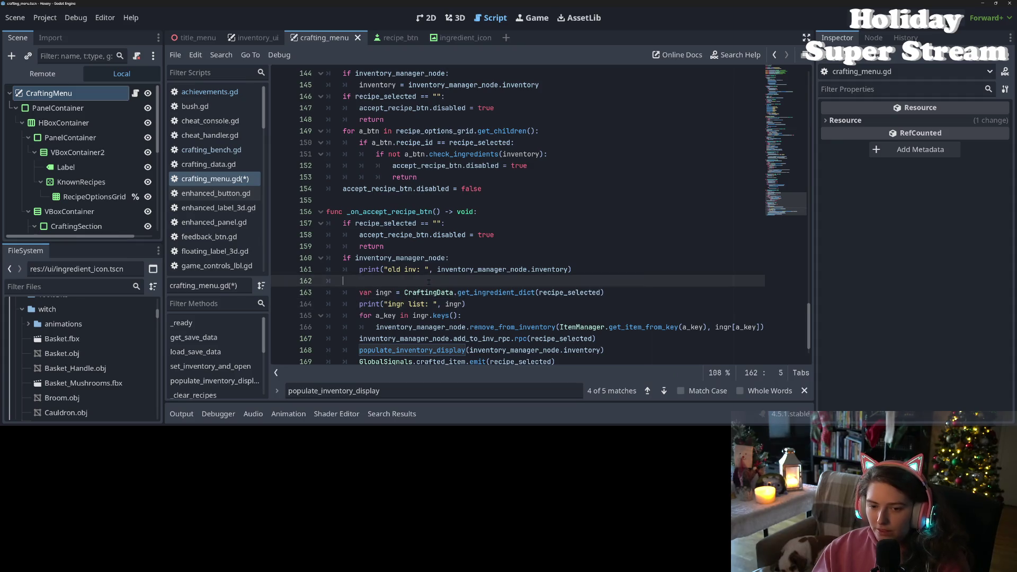
key("BackSpace")
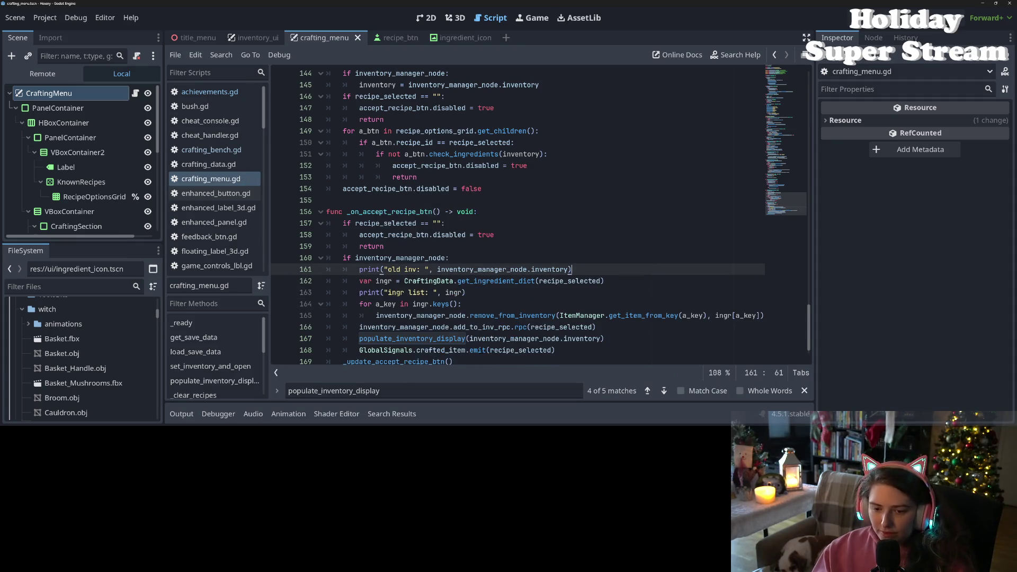
left_click(648, 390)
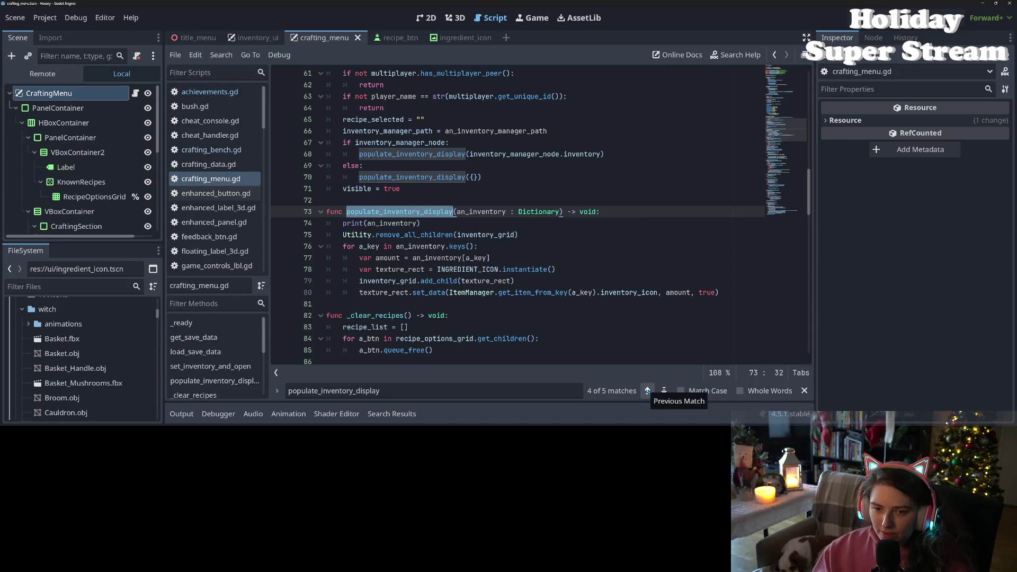
Label the inventory print on line 74 with "new inv: "
left_click(366, 222)
type("\"\"")
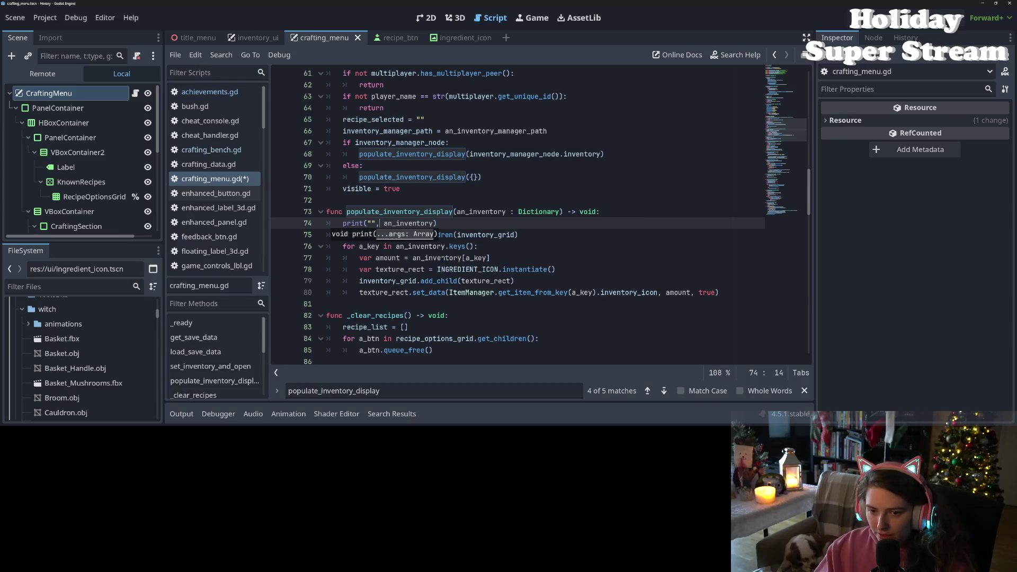
type(",")
key("Left")
key("Left")
key("Left")
type("new inv:")
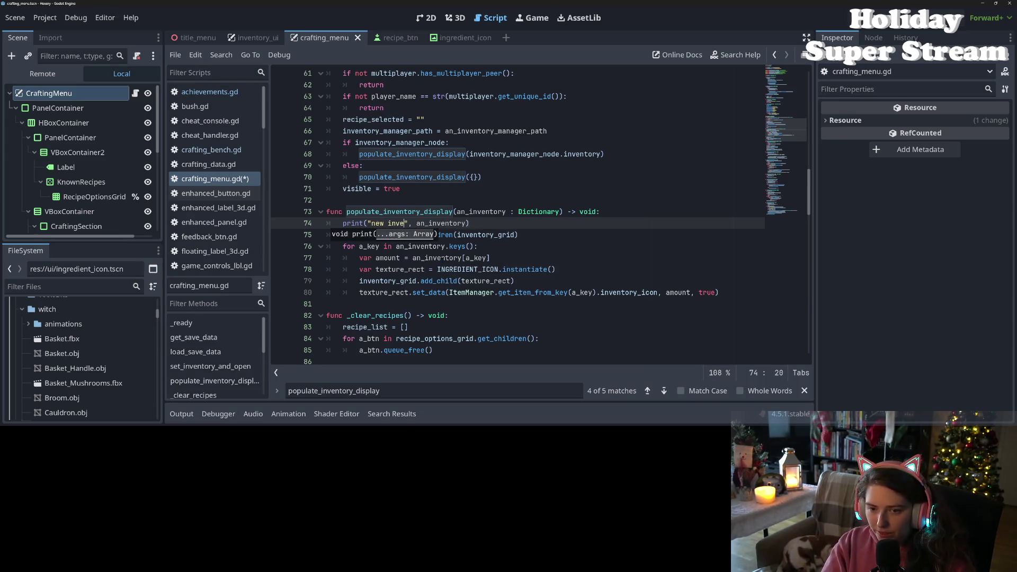
Save and test-run the game, then stop it and show the Output log
key("ctrl+s")
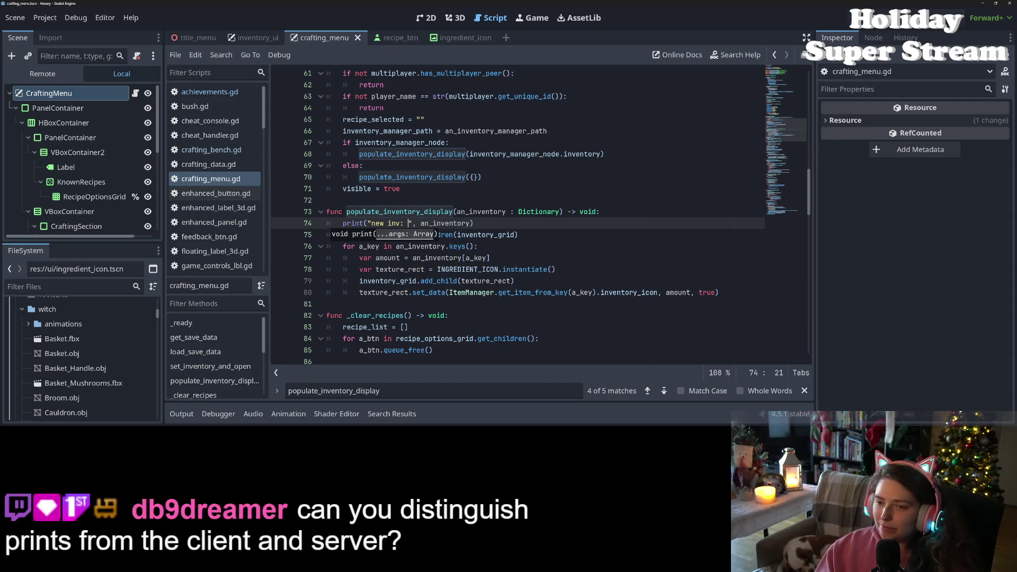
key("ctrl+s")
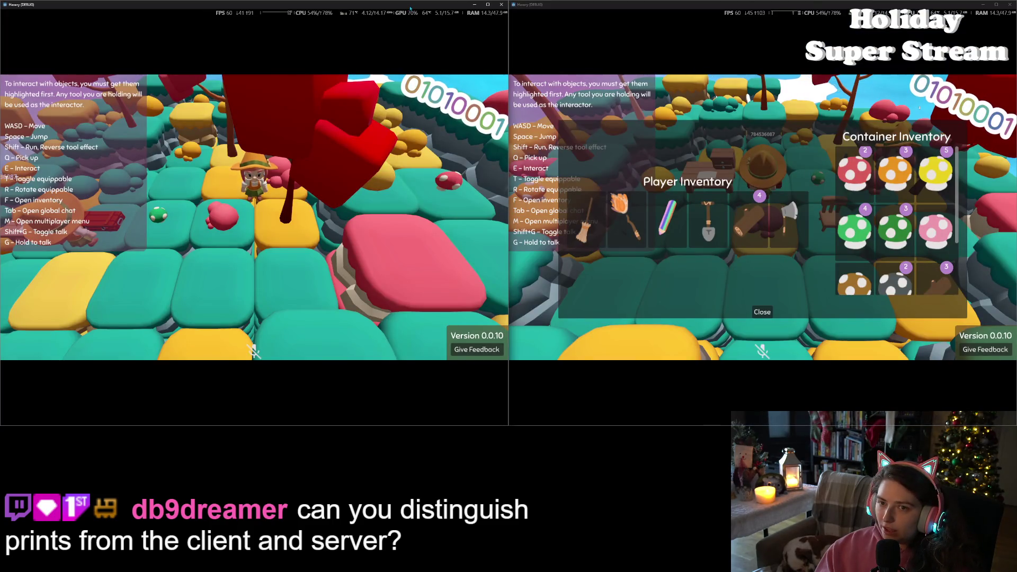
key("super+Down")
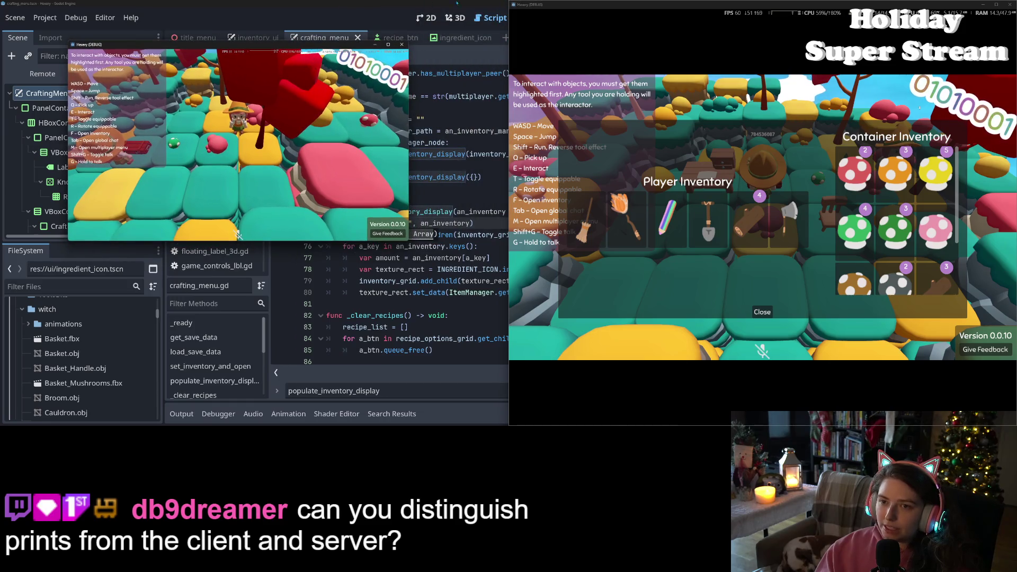
key("F8")
left_click(174, 414)
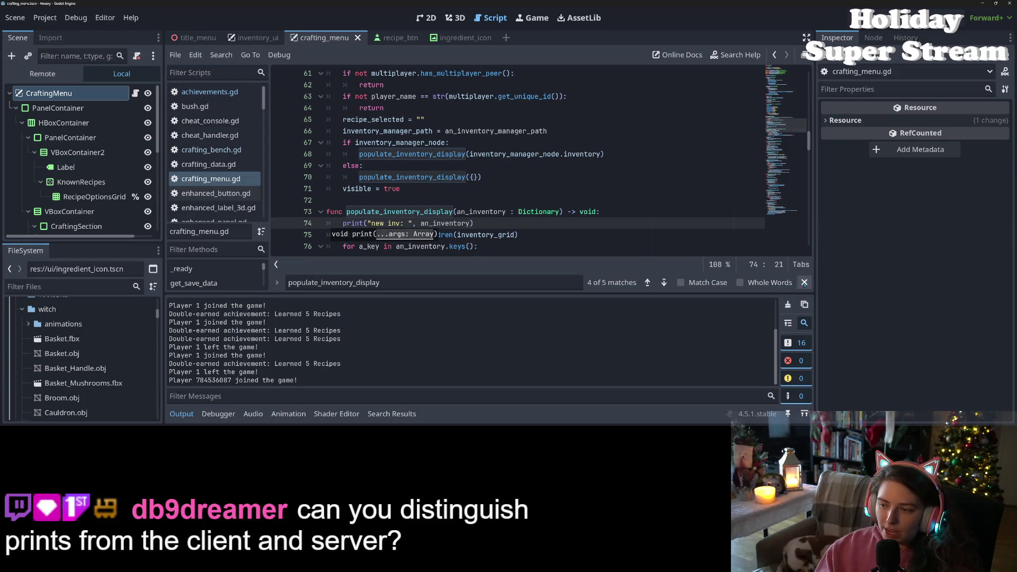
Insert str(multiplayer.get_unique_id()) at the start of the new inv print on line 74
left_click(804, 282)
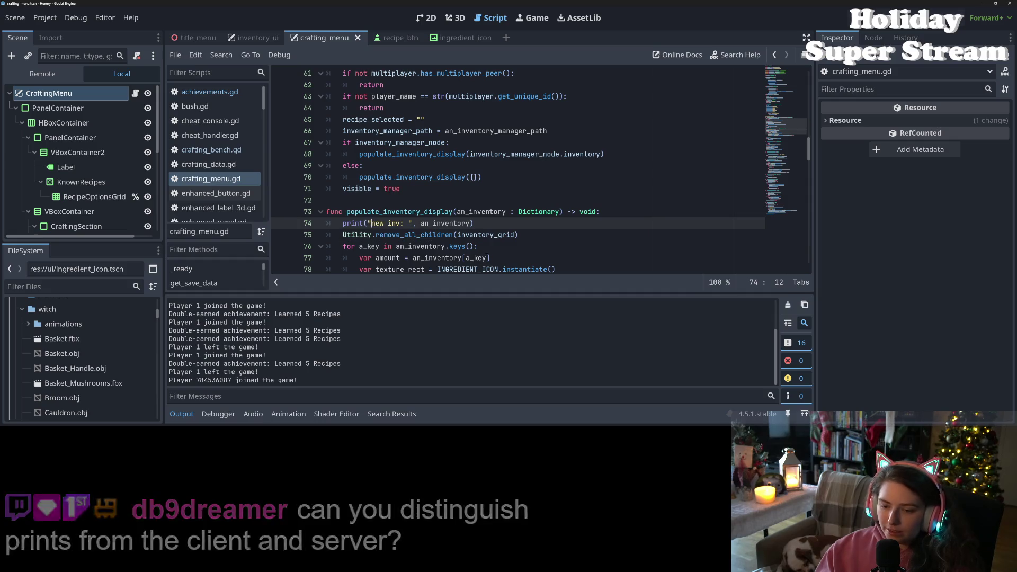
mouse_move(480, 257)
type("[")
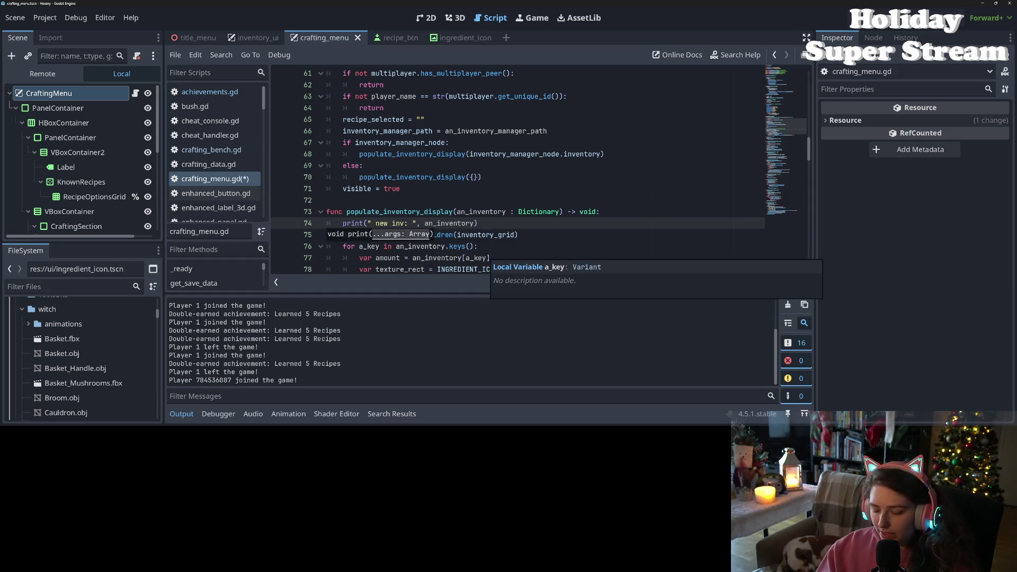
type("\"")
type("multiplayer.")
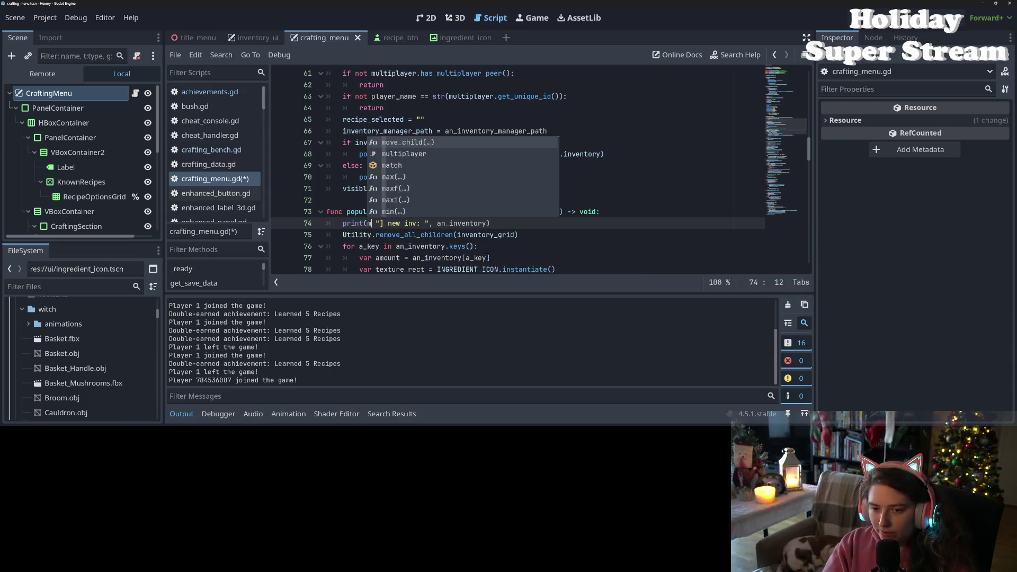
type("ui")
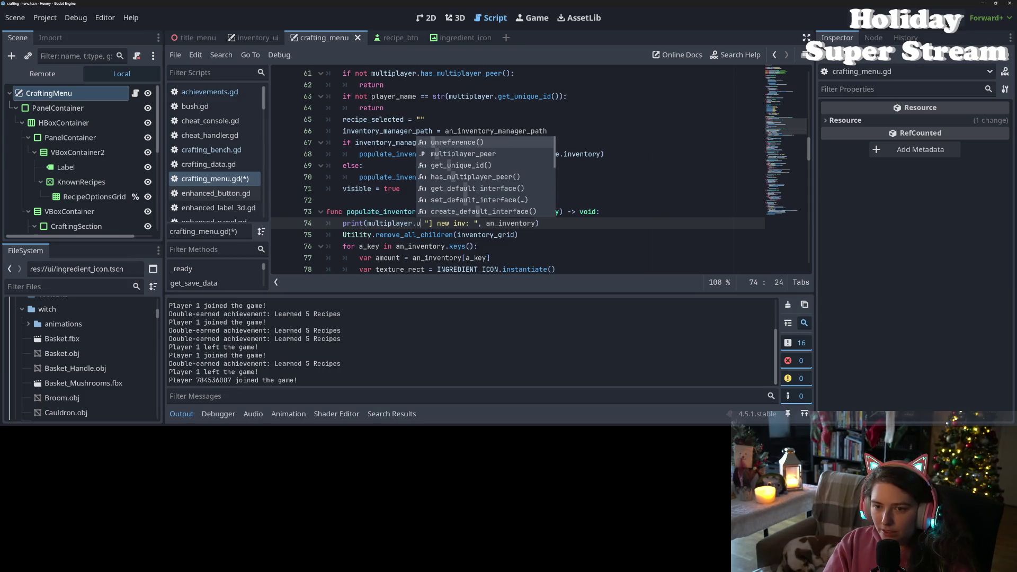
key("Down")
key("Return")
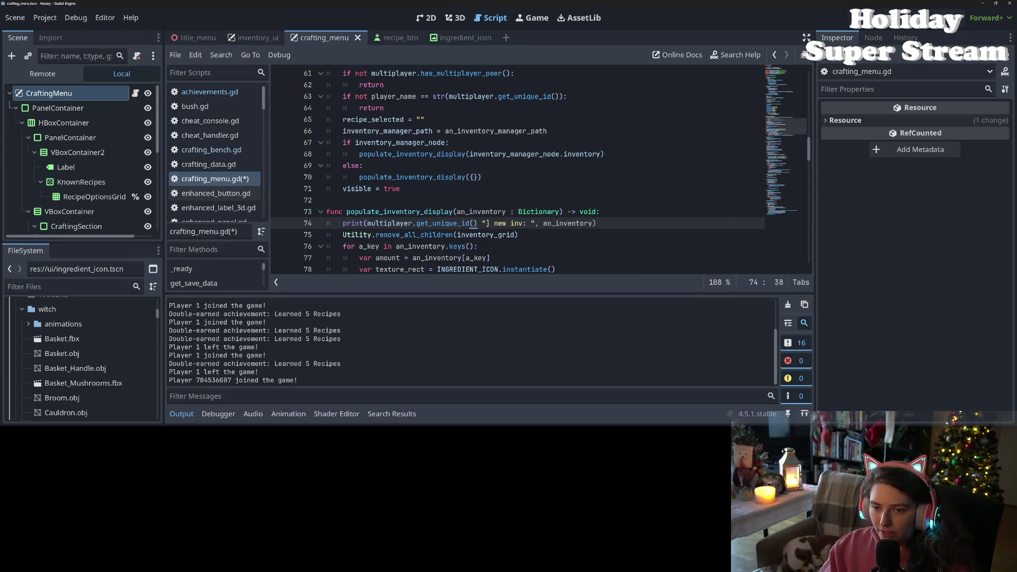
left_click(473, 223)
left_click(400, 223)
type("str(")
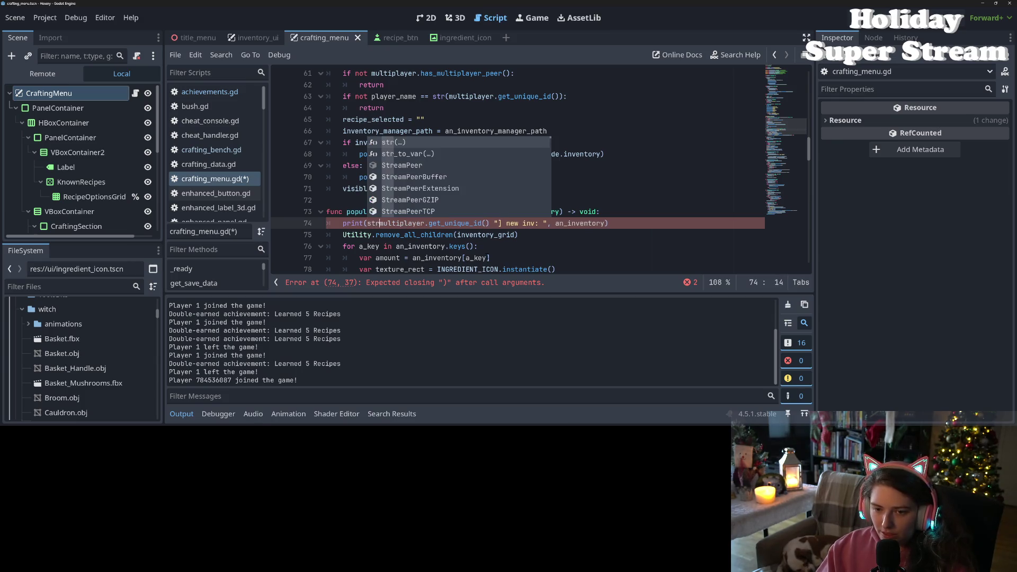
left_click(497, 222)
type("),")
key("BackSpace")
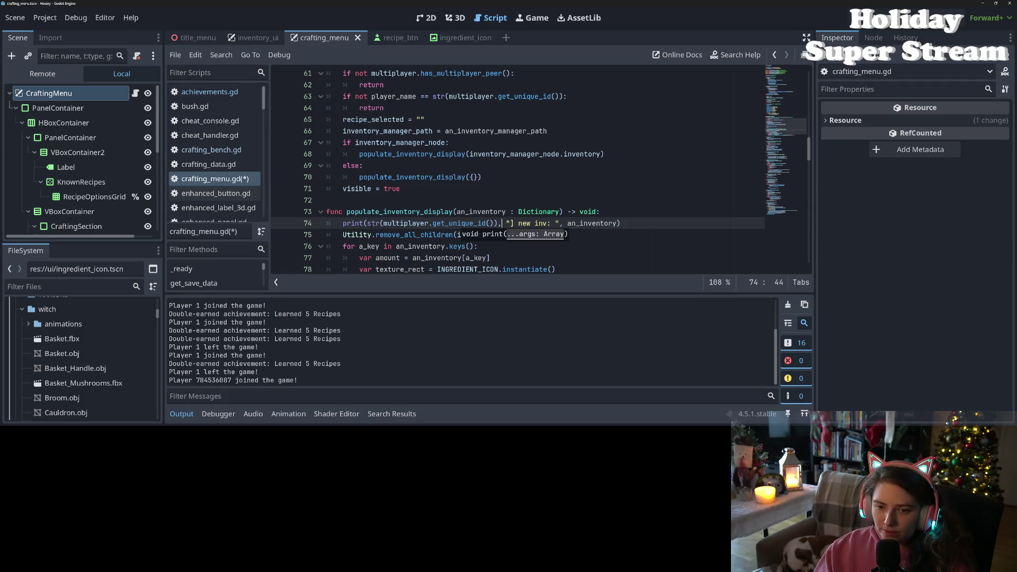
Add an opening "[" string before the unique id and save the script
left_click(371, 223)
type("\"[")
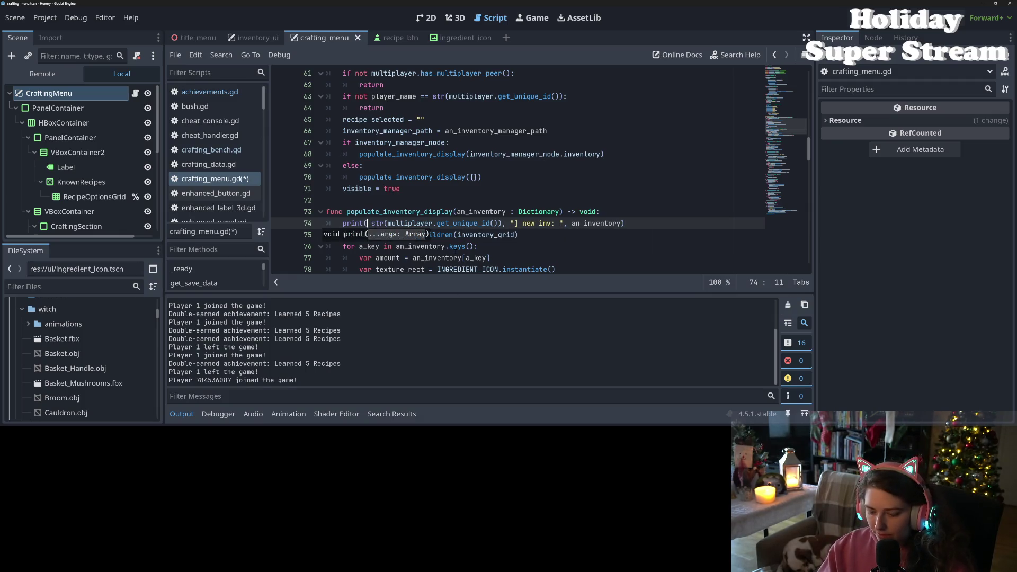
key("Delete")
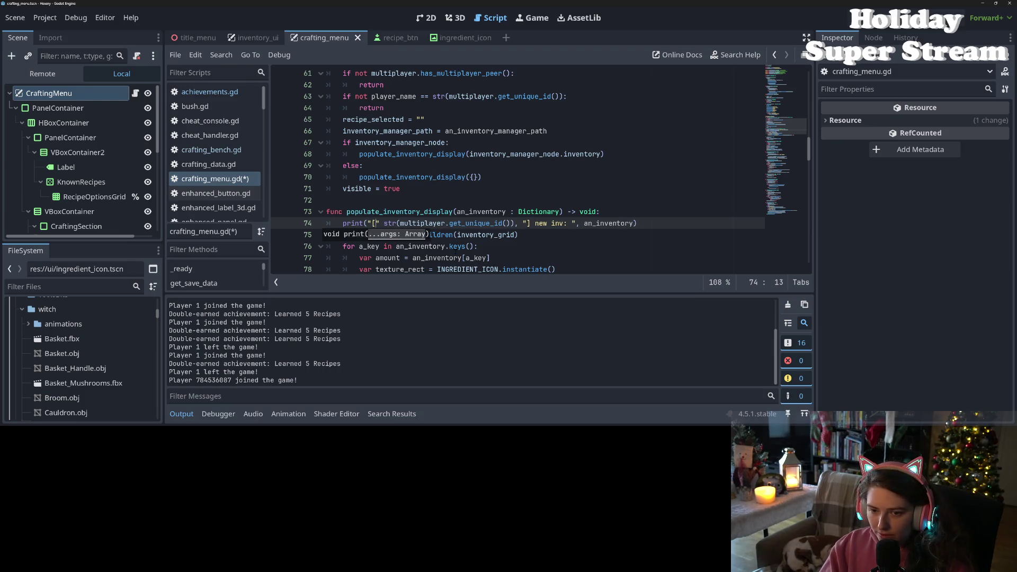
type(",")
key("ctrl+s")
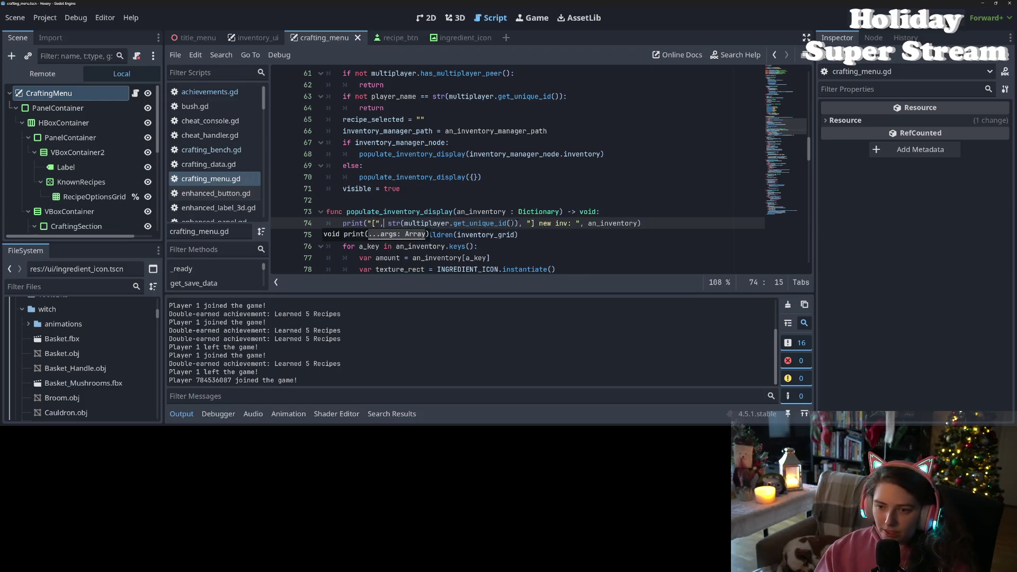
left_click(521, 212)
Separate the "] " string from the "new inv: " label and select the bracketed prefix
left_click(559, 223)
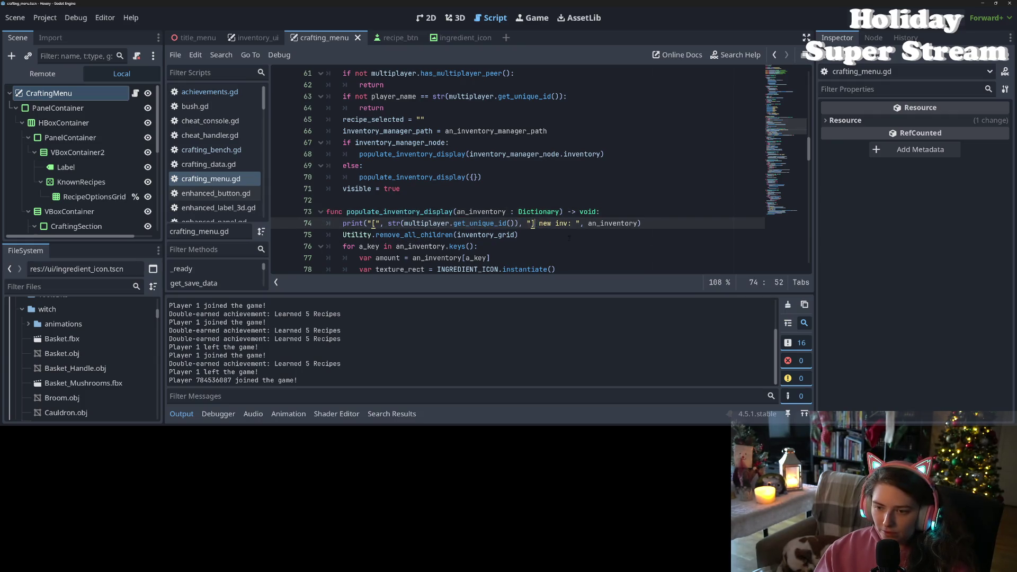
type("\",")
key("Left")
key("Left")
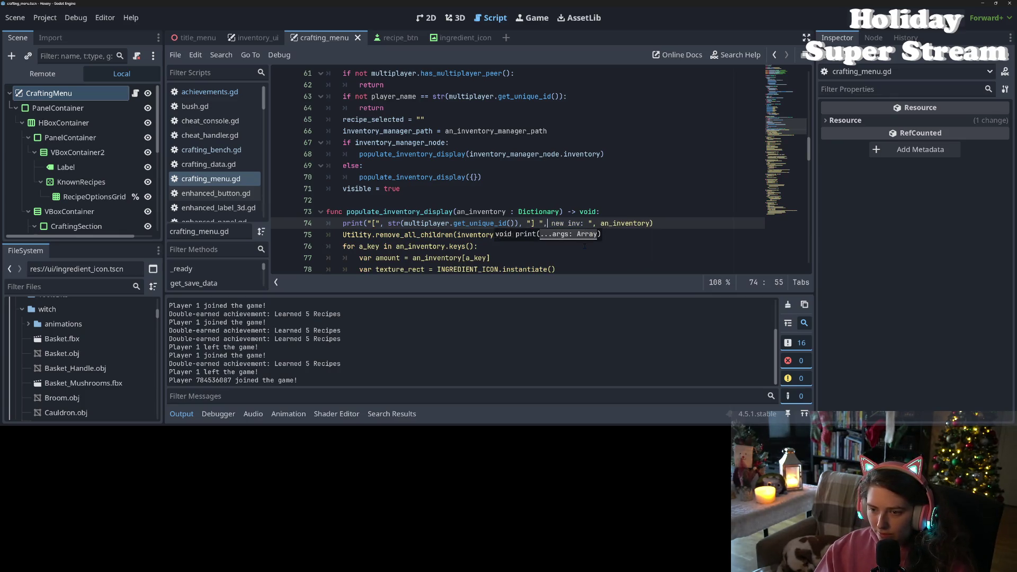
type("\"")
left_click(547, 223)
left_click_drag(552, 222, 369, 223)
key("ctrl+c")
Paste the unique-id prefix into the ingr list and old inv prints, save, and run the game
scroll(412, 226, "down", 13)
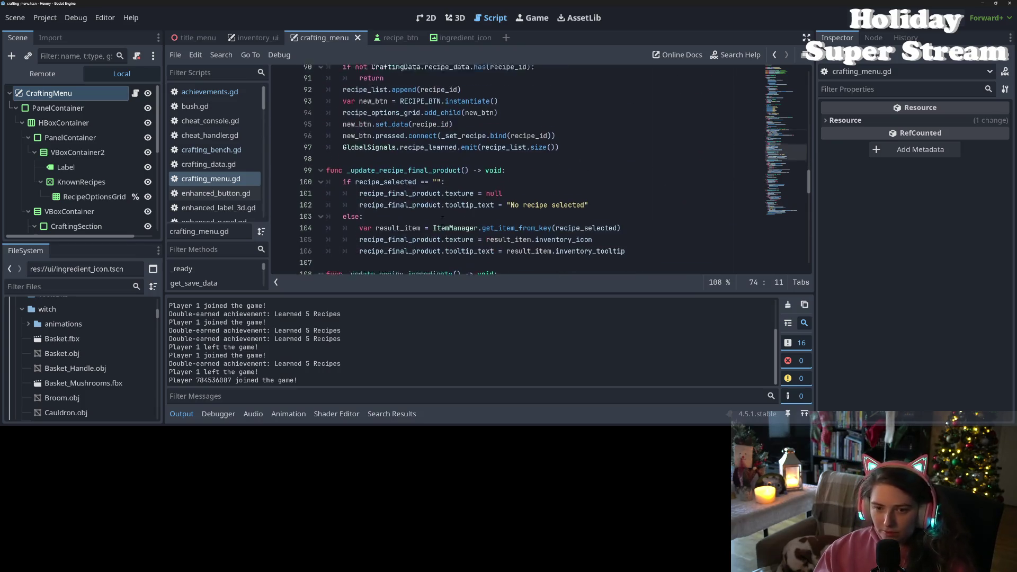
scroll(418, 226, "down", 11)
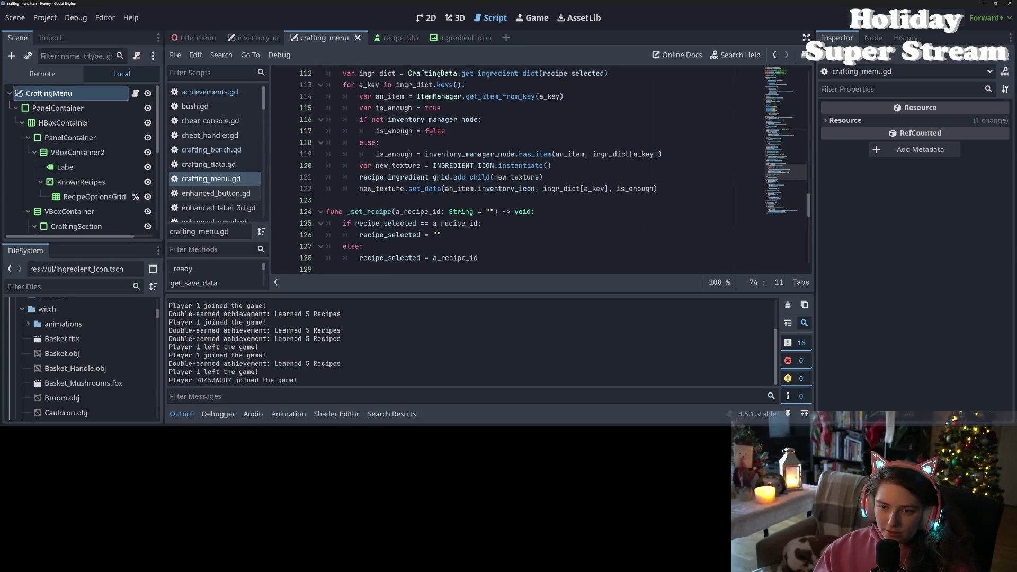
scroll(519, 170, "down", 6)
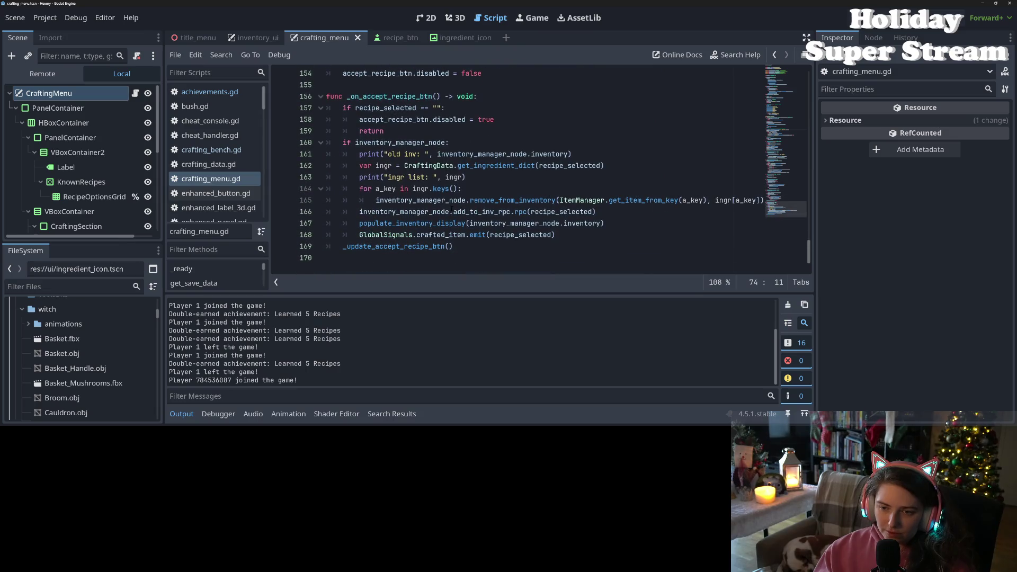
left_click(375, 177)
key("ctrl+v")
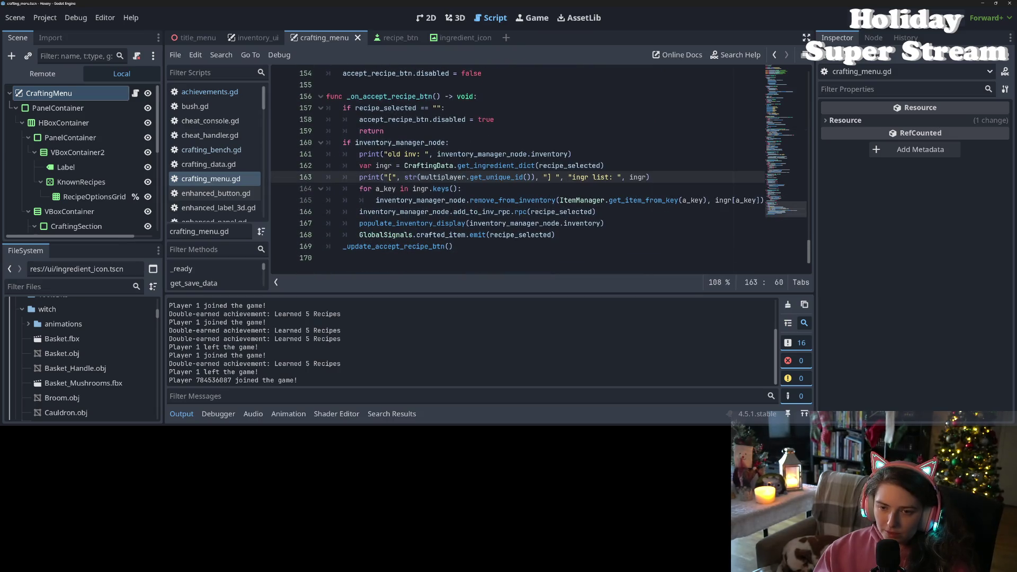
left_click(375, 153)
key("ctrl+v")
key("ctrl+s")
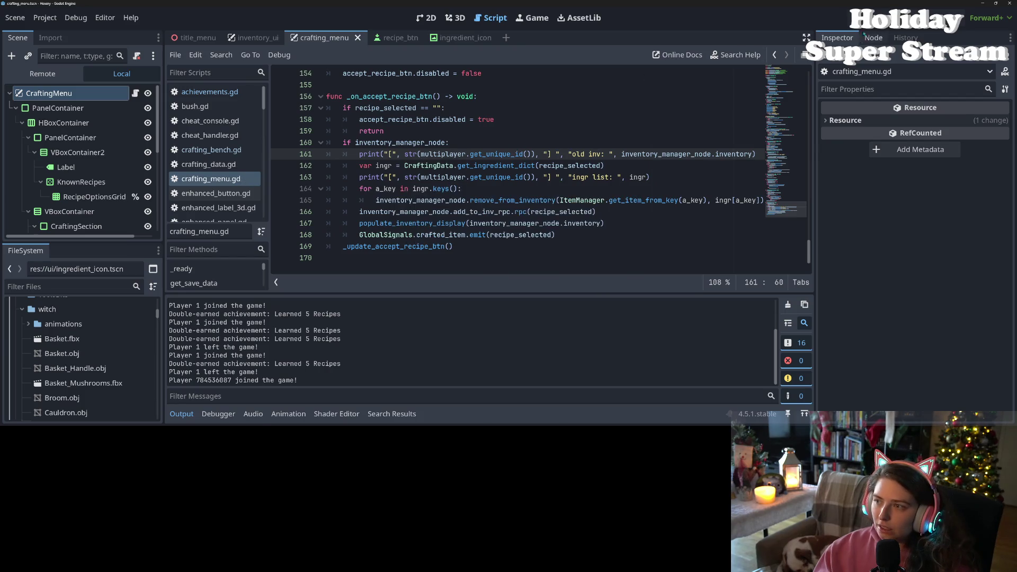
key("F5")
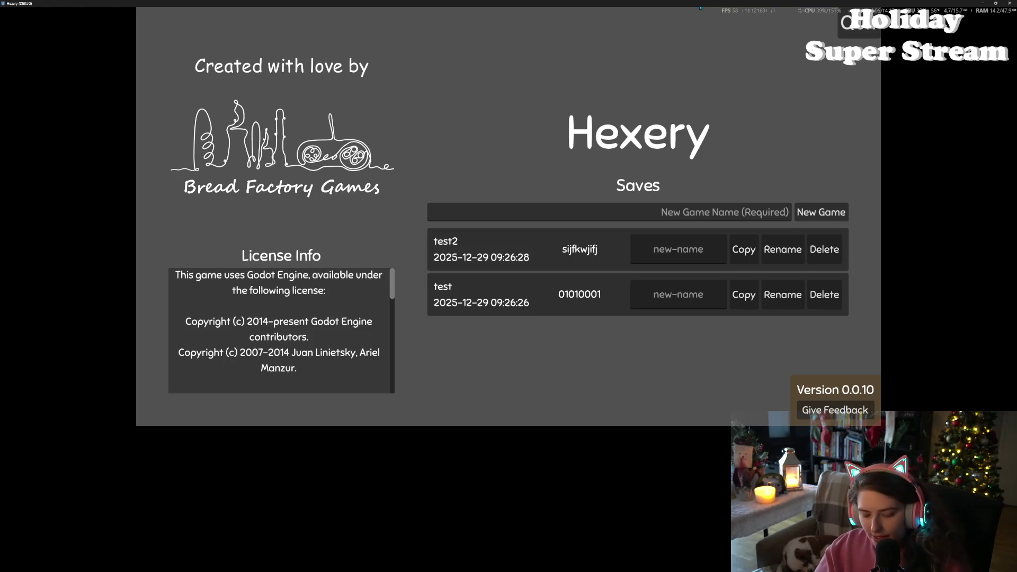
Tile the two game windows left and right, loading the test save left and test2 right
key("super+Left")
left_click(653, 126)
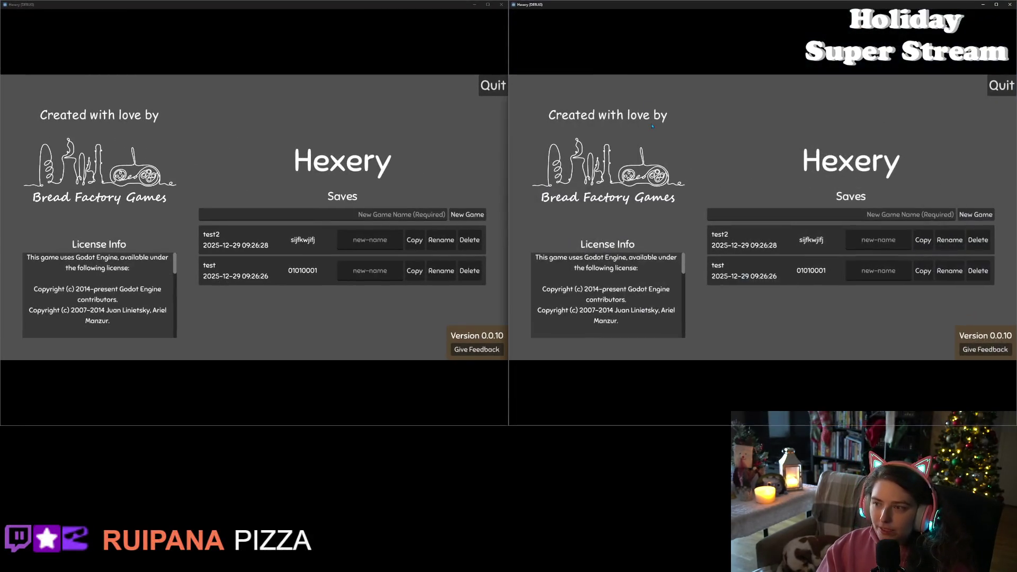
left_click(280, 273)
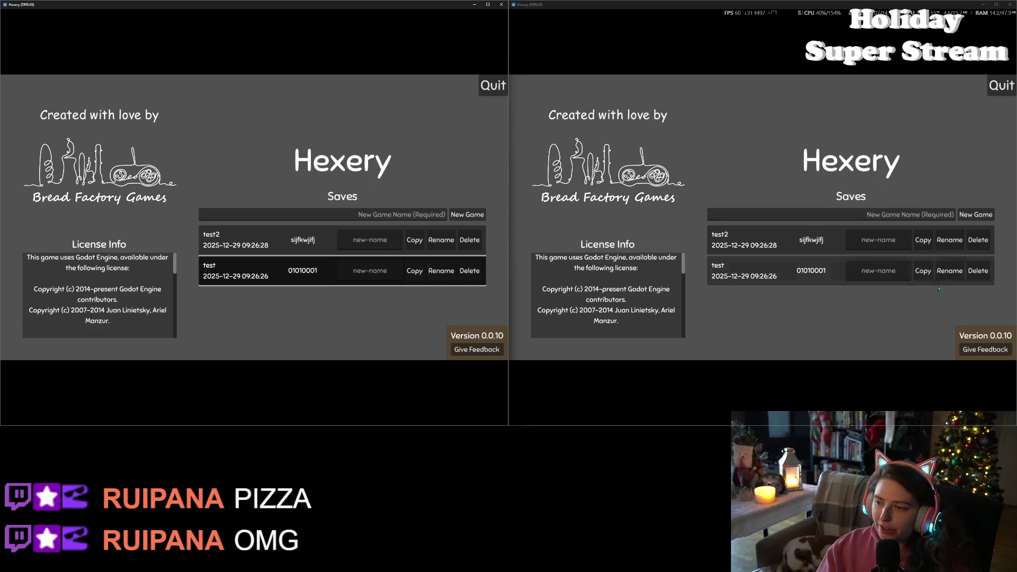
left_click(795, 246)
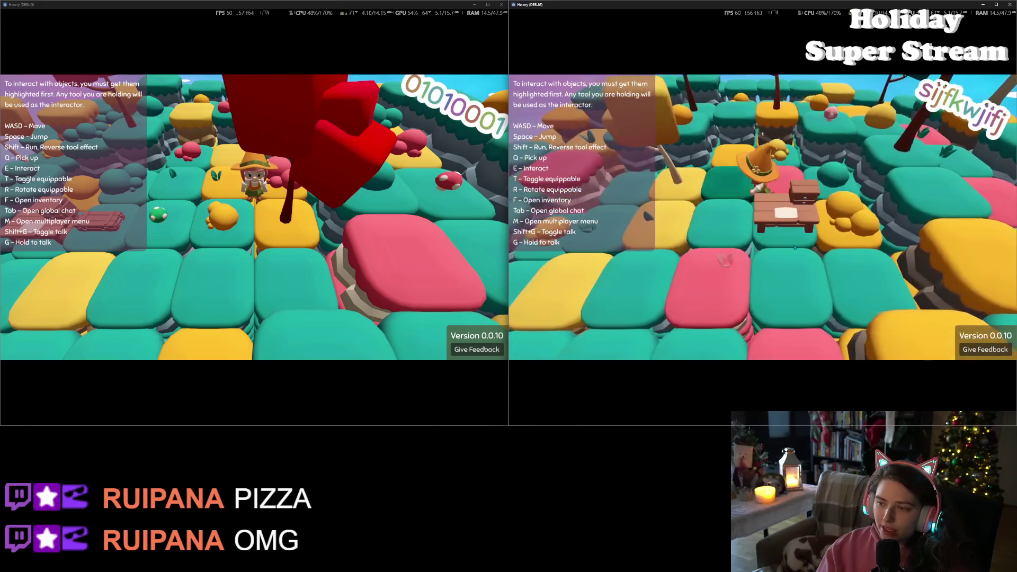
Host a local game in the left window and join it from the right window
left_click(327, 255)
key("m")
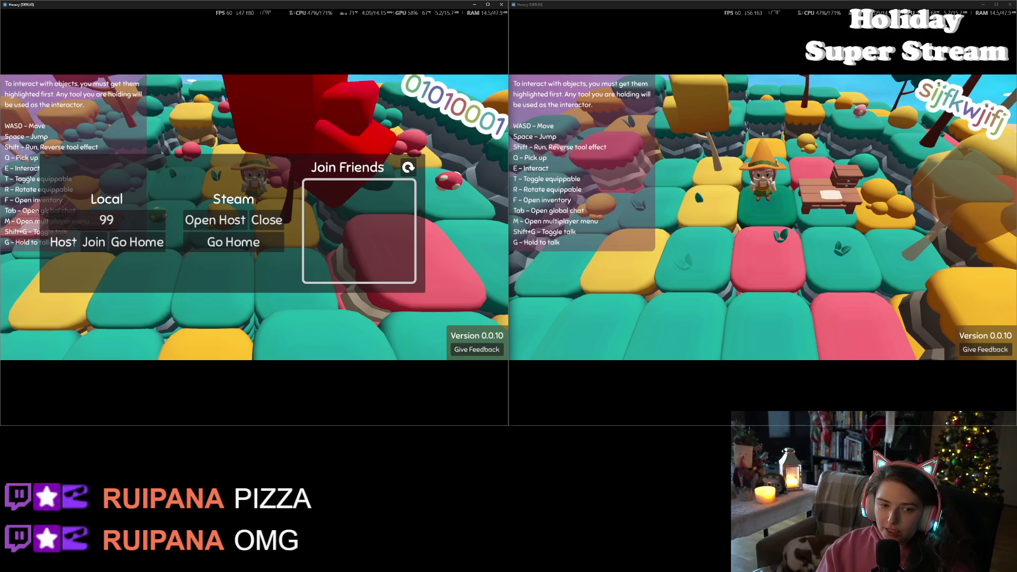
left_click(64, 242)
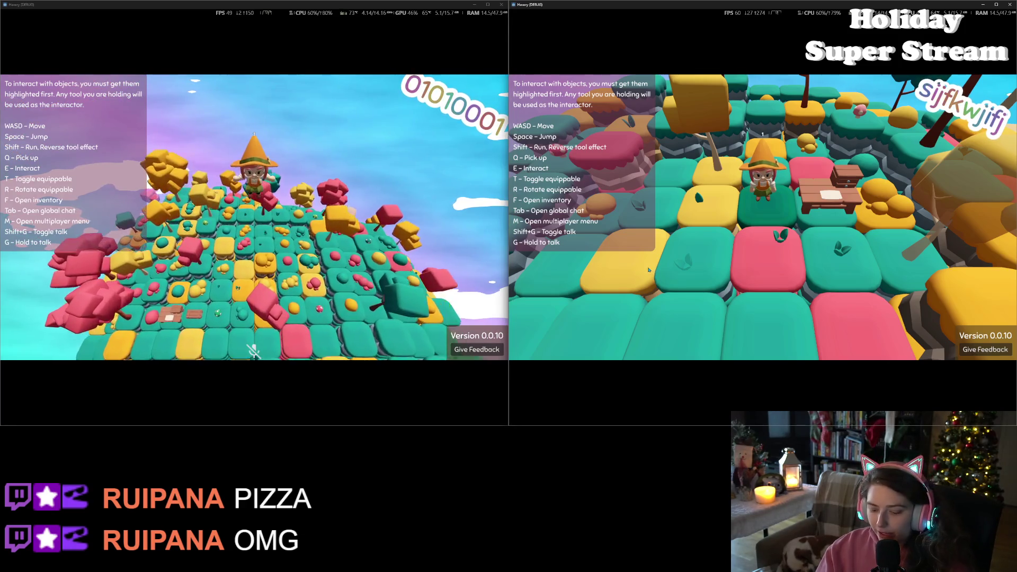
left_click(649, 268)
key("m")
left_click(604, 242)
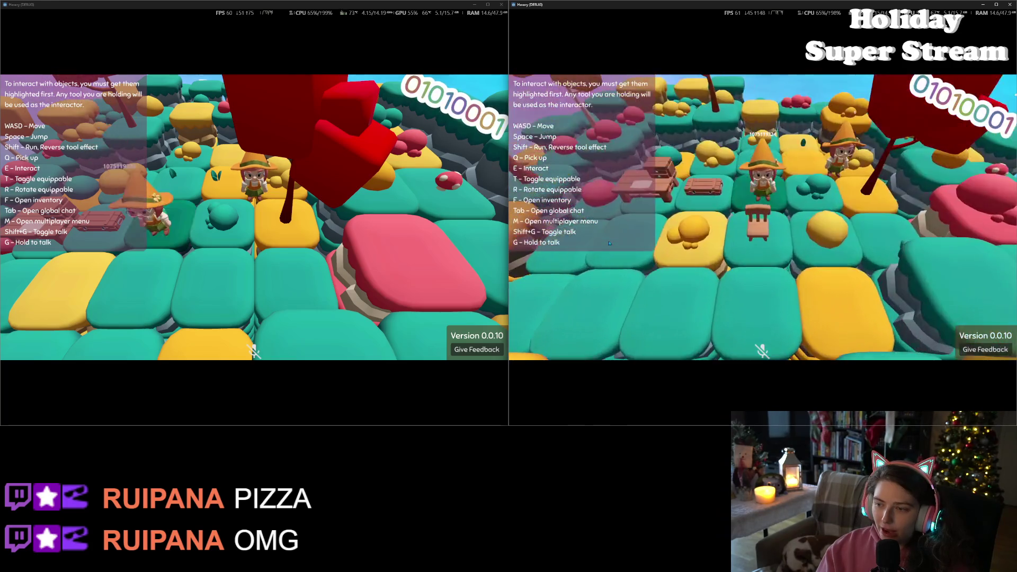
Walk the host player toward the tables and toggle its inventory open and closed
left_click(311, 238)
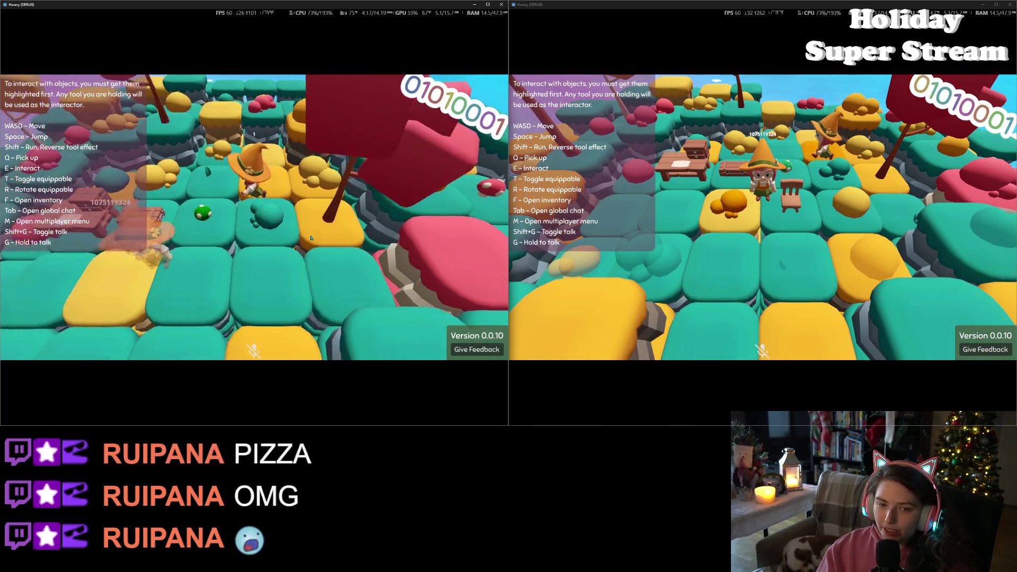
key("s")
key("d")
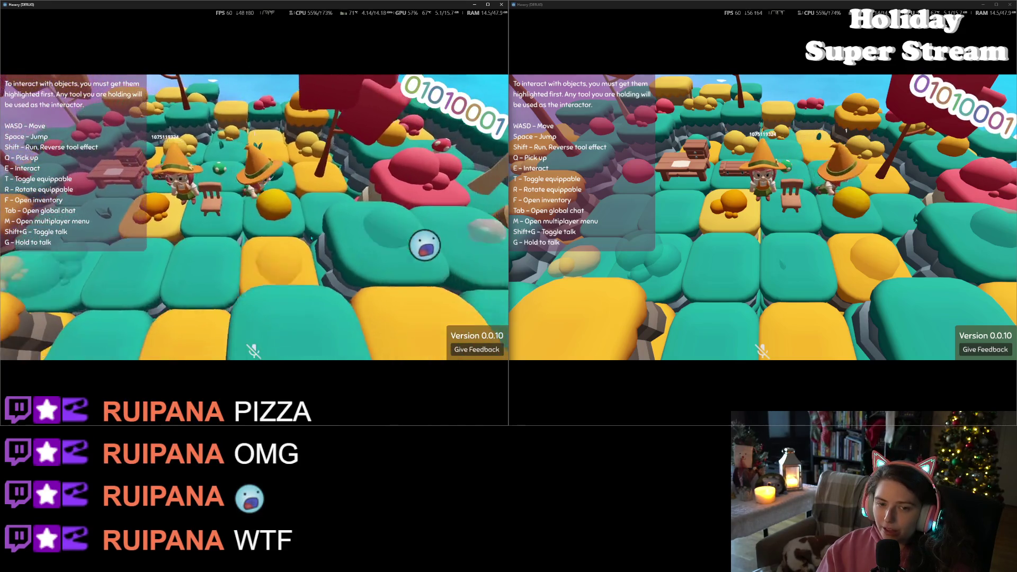
key("w")
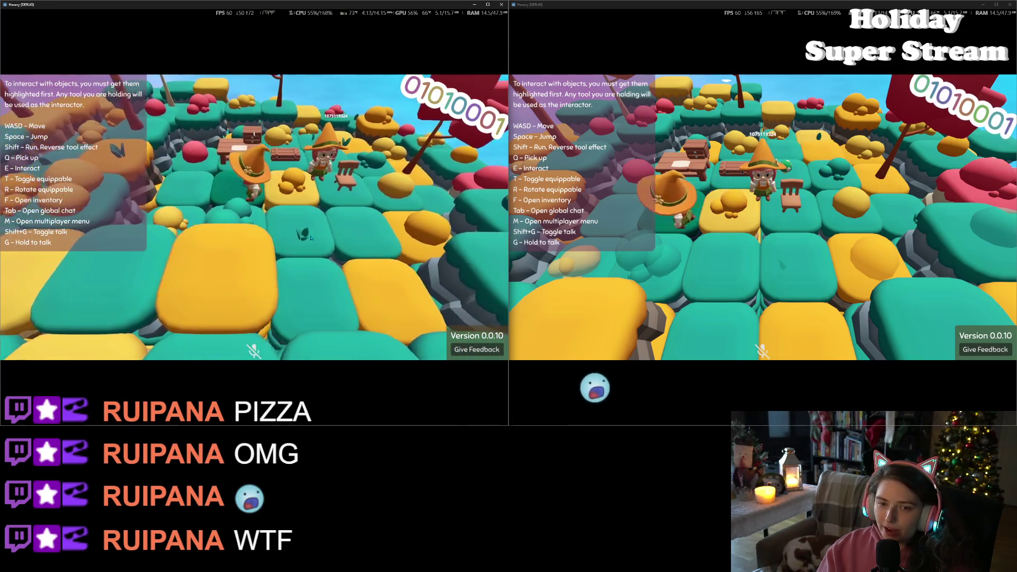
key("f")
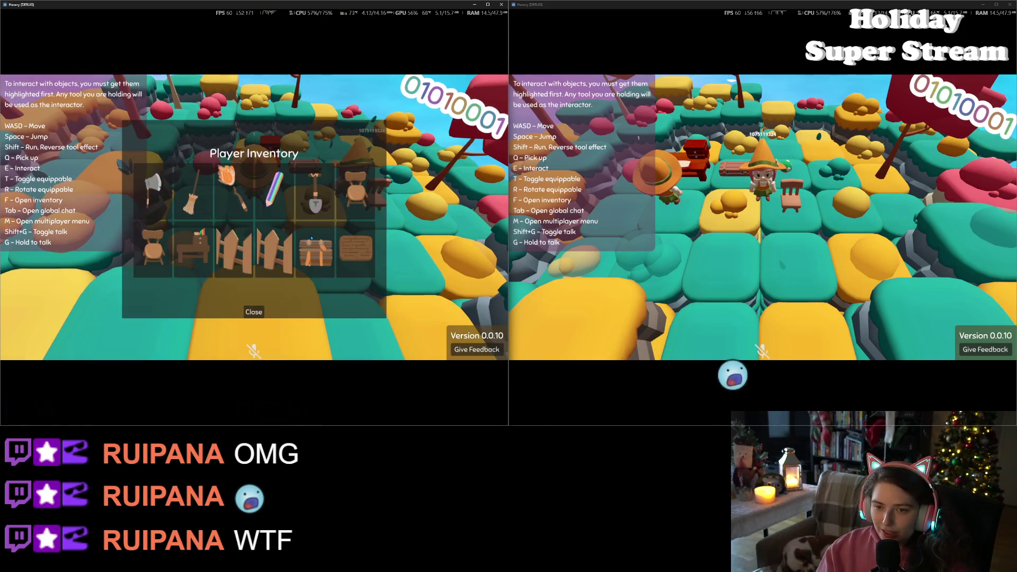
key("f")
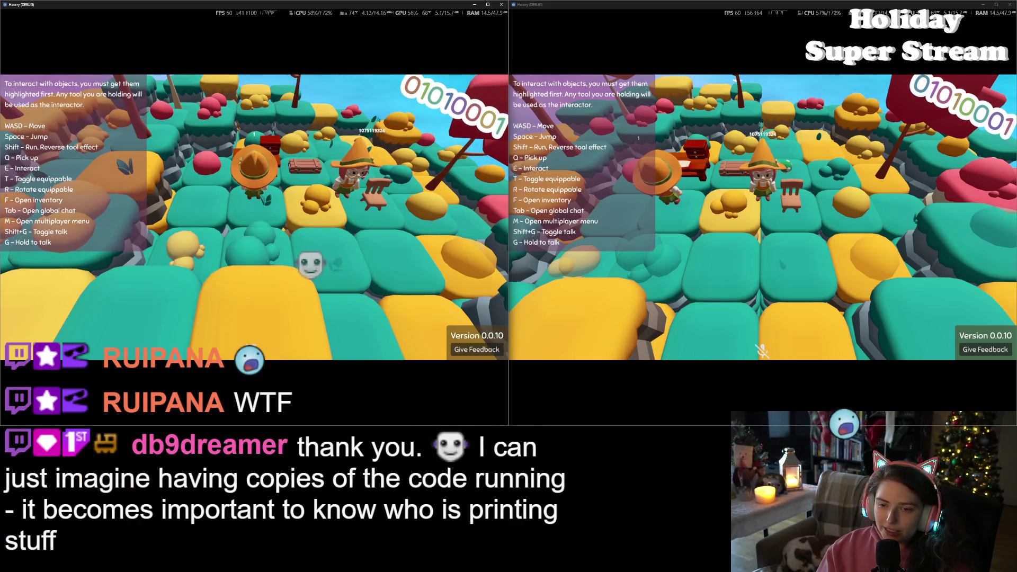
Shrink both game windows to expose the Output log and check the host's inventory
left_click_drag(376, 425, 376, 281)
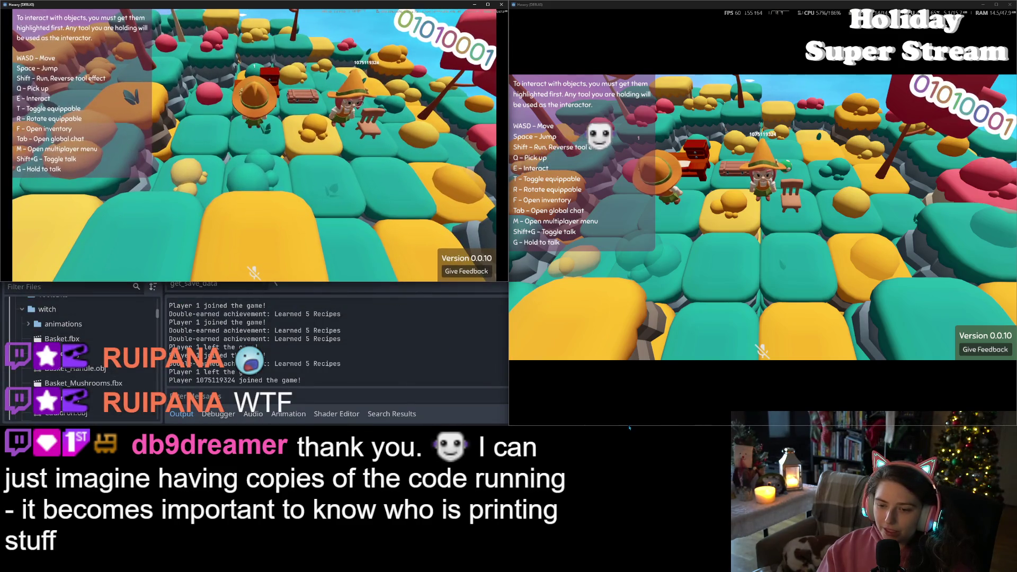
left_click_drag(628, 424, 611, 281)
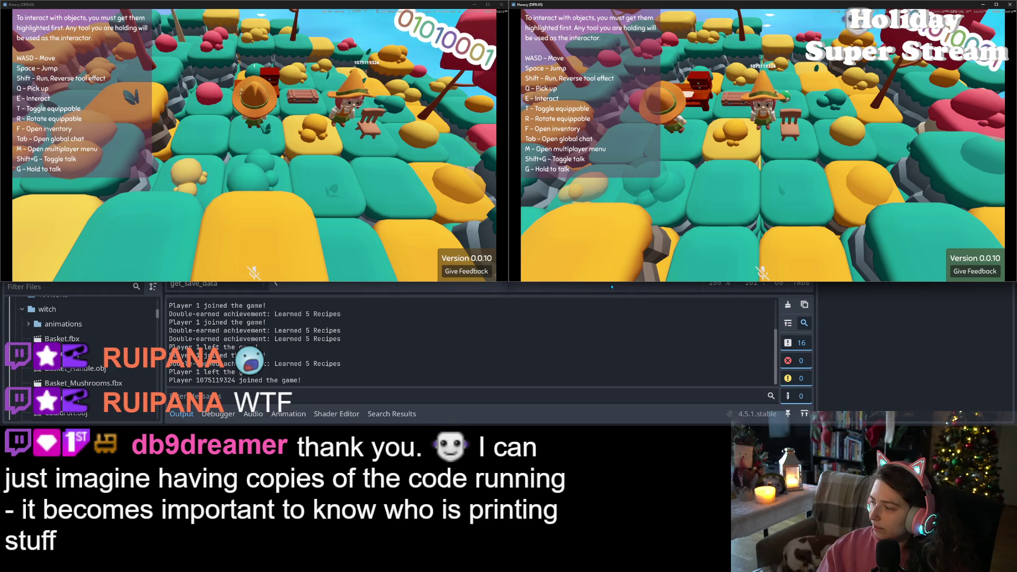
left_click(364, 212)
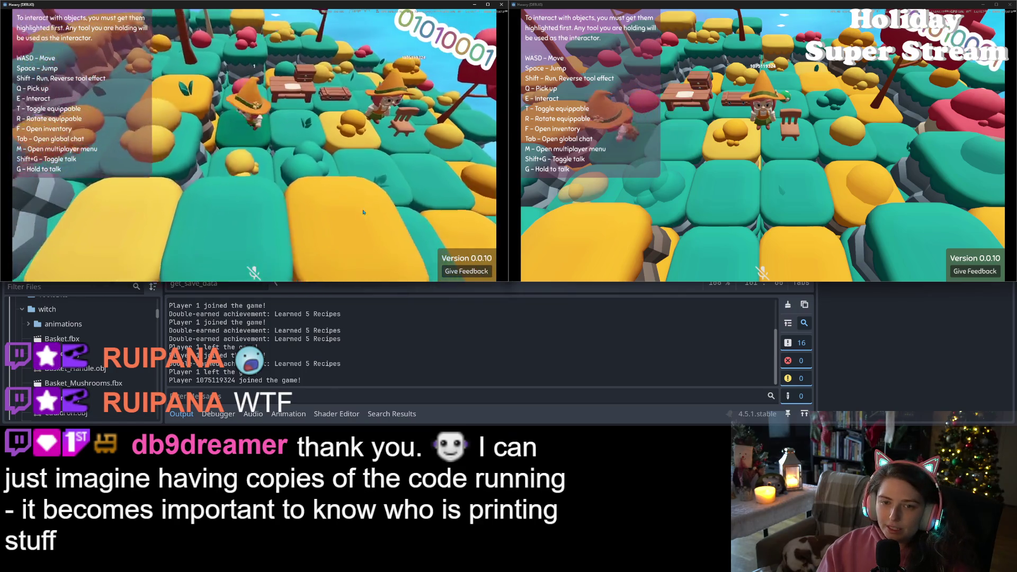
key("f")
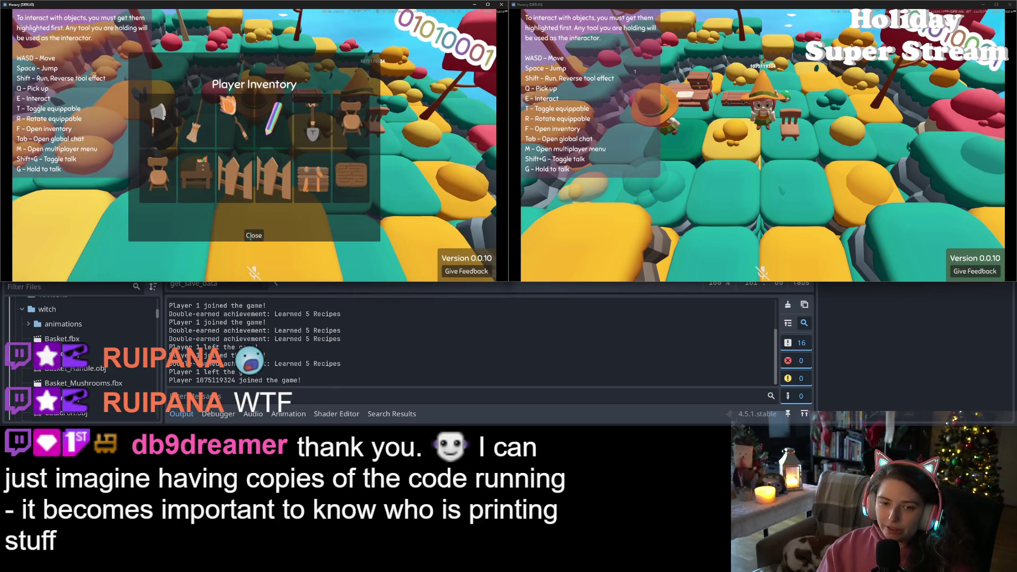
left_click(253, 236)
Walk the host player around the island, reopen its inventory and pick the fence
key("d")
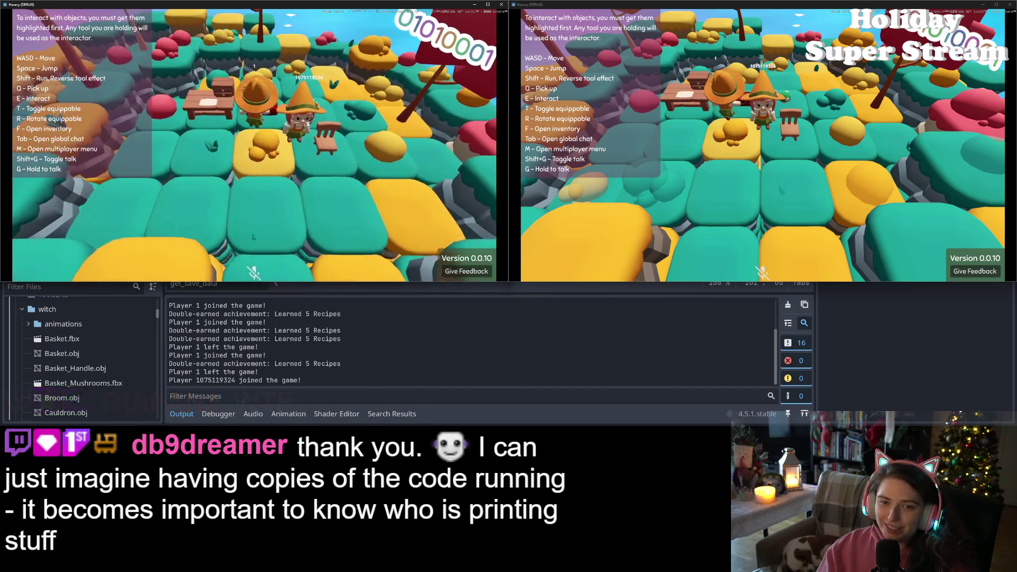
key("s")
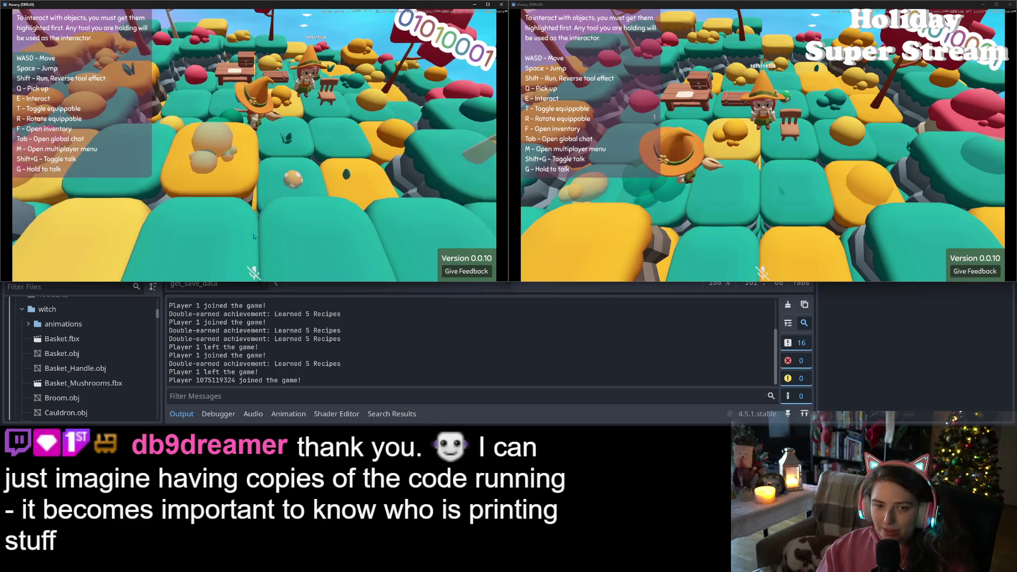
key("w")
key("s")
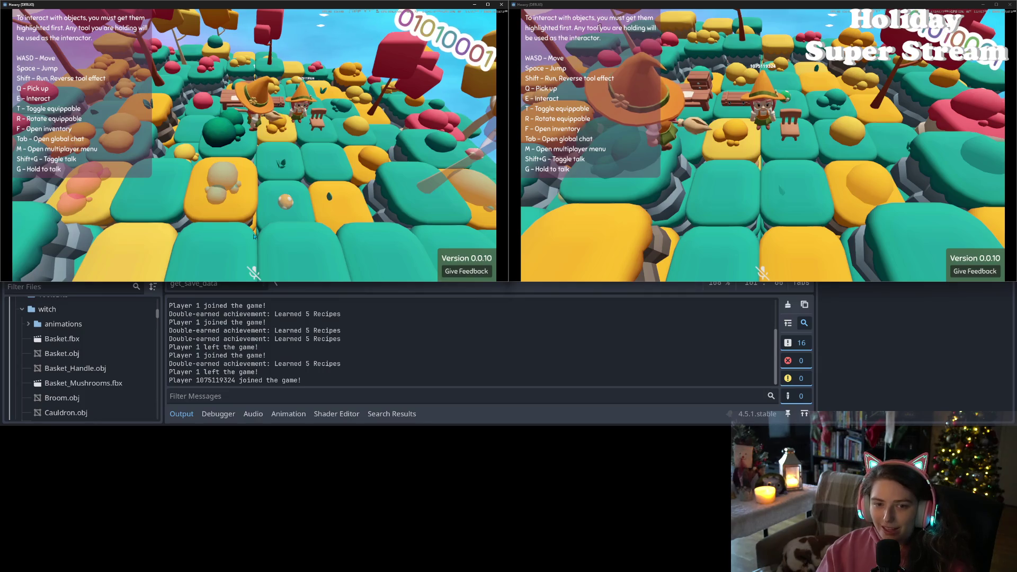
key("s")
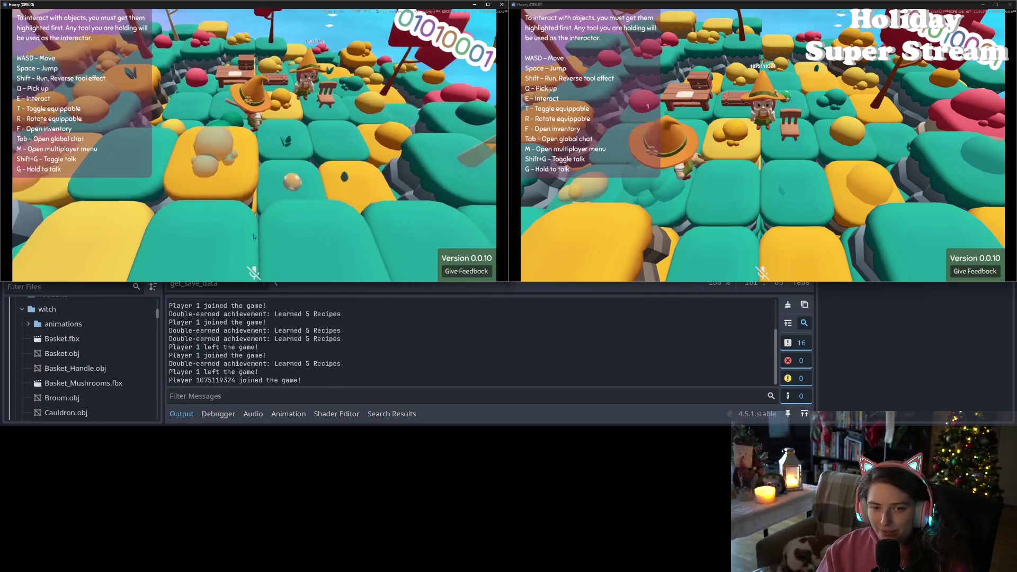
key("a")
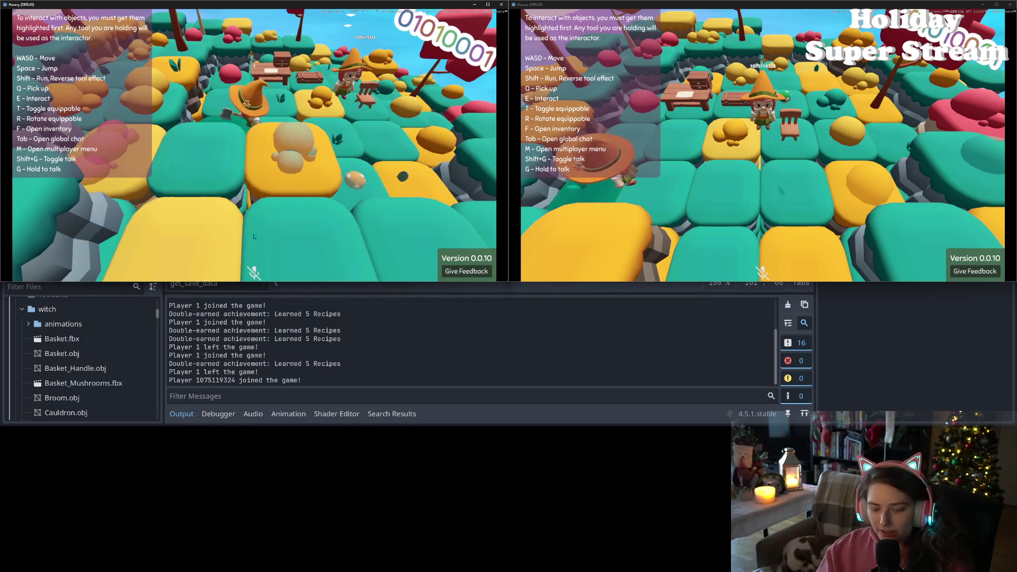
key("f")
left_click(347, 126)
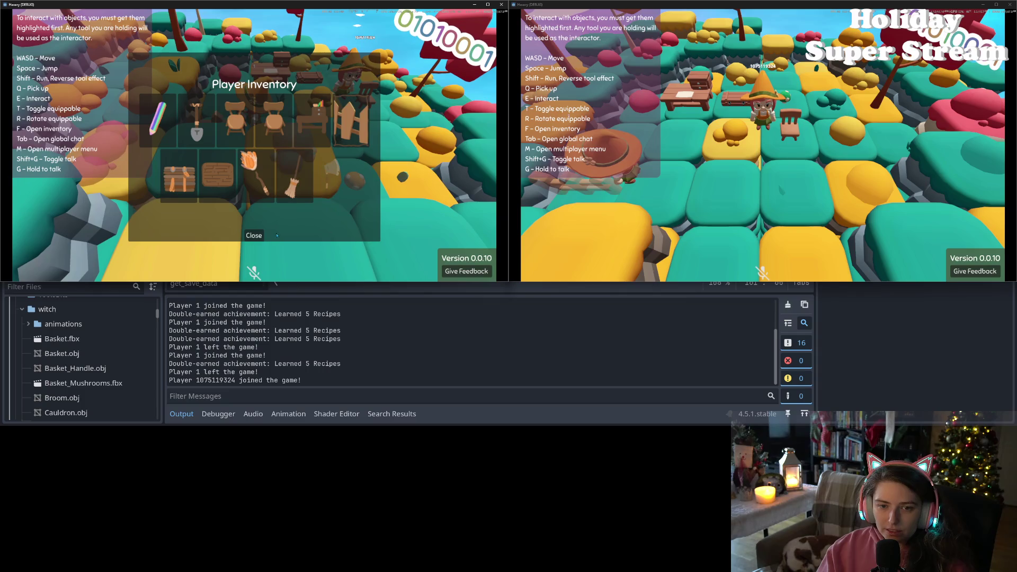
Walk right and place the fence beside the host player
left_click(254, 236)
key("d")
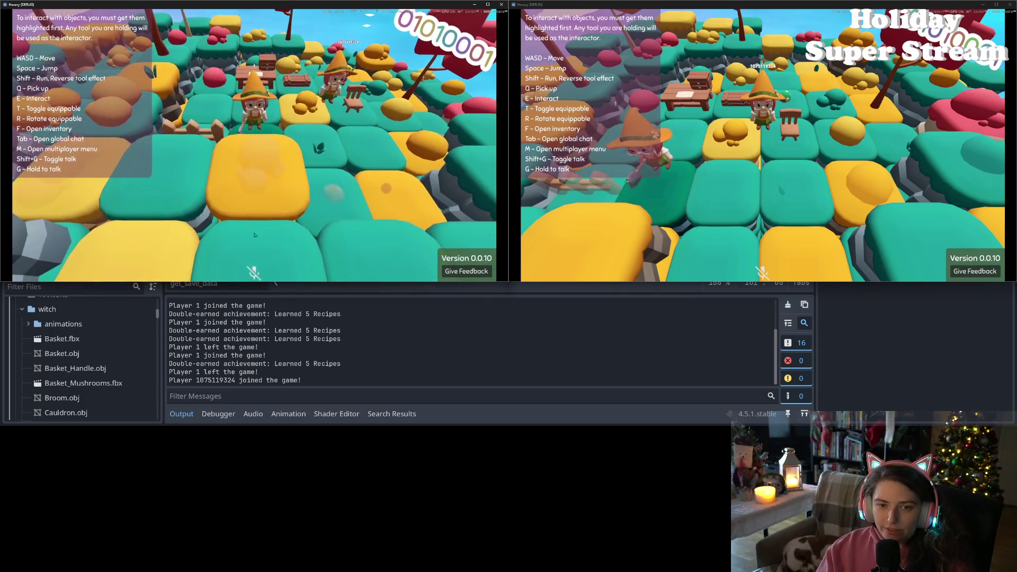
key("f")
left_click(345, 120)
left_click(254, 235)
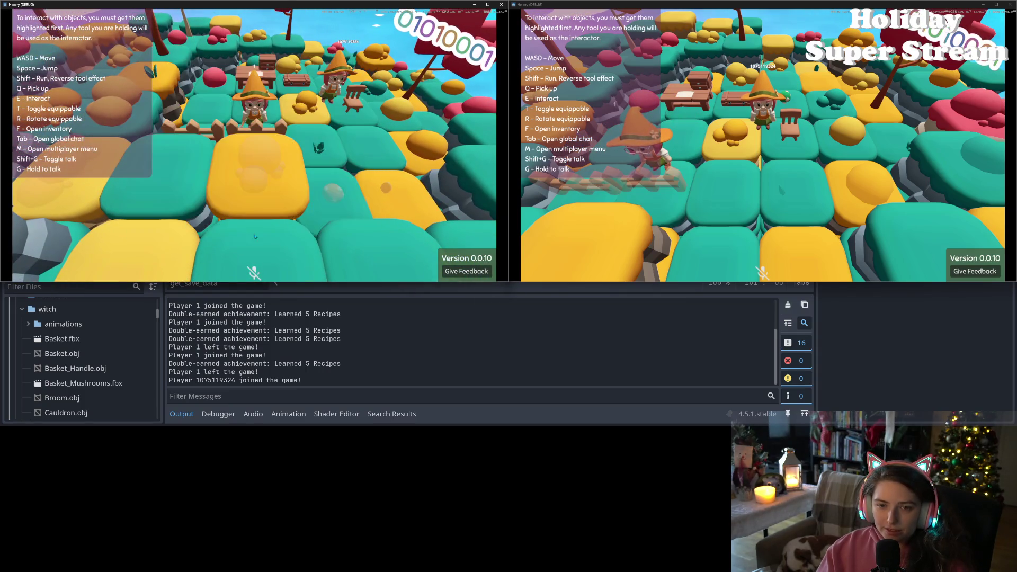
Place a wooden floor under the player and a wooden chest in front of it
key("w")
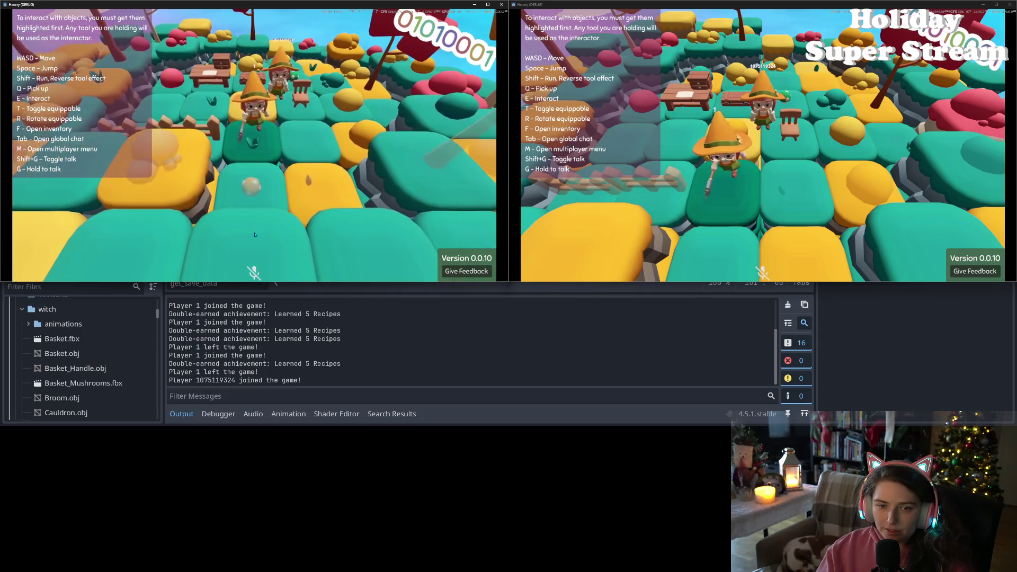
key("f")
left_click(200, 182)
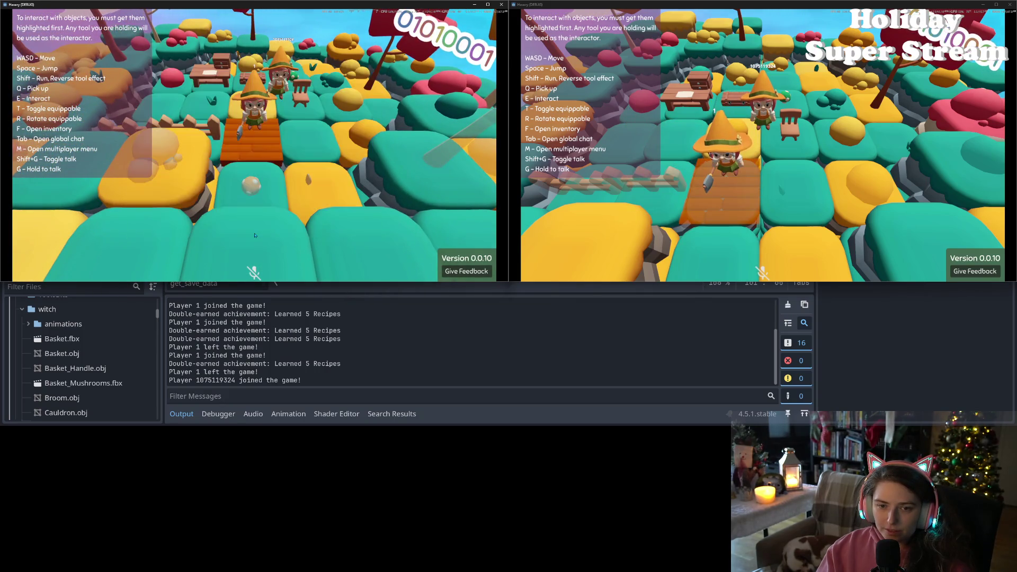
key("d")
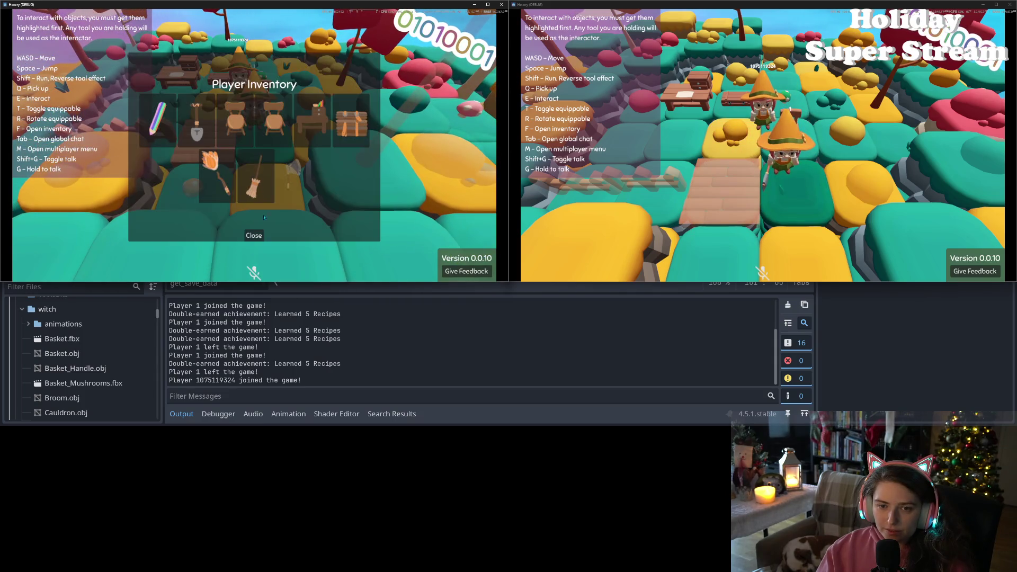
left_click(361, 130)
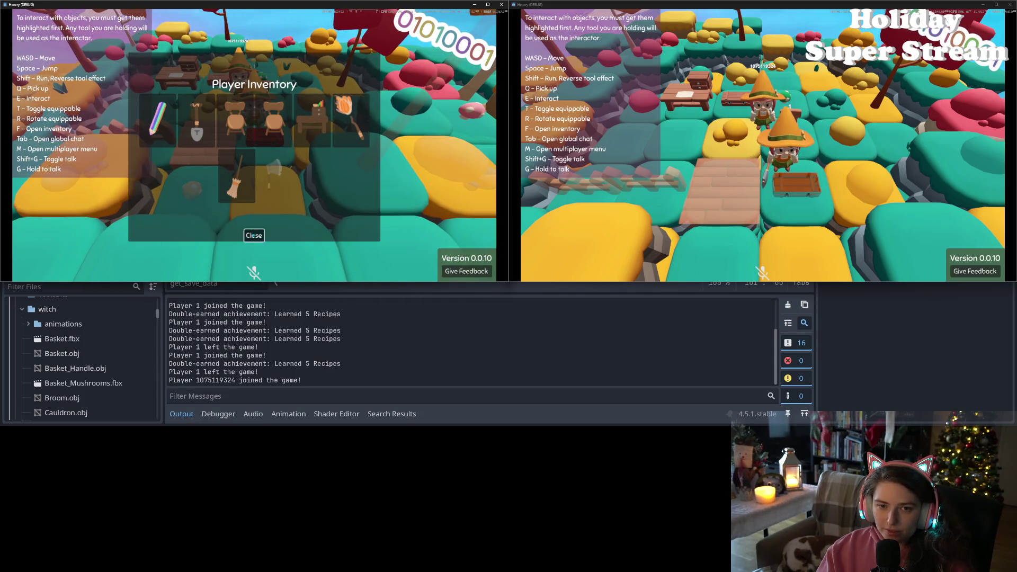
left_click(253, 235)
Walk further right and place the desk in front of the player
key("d")
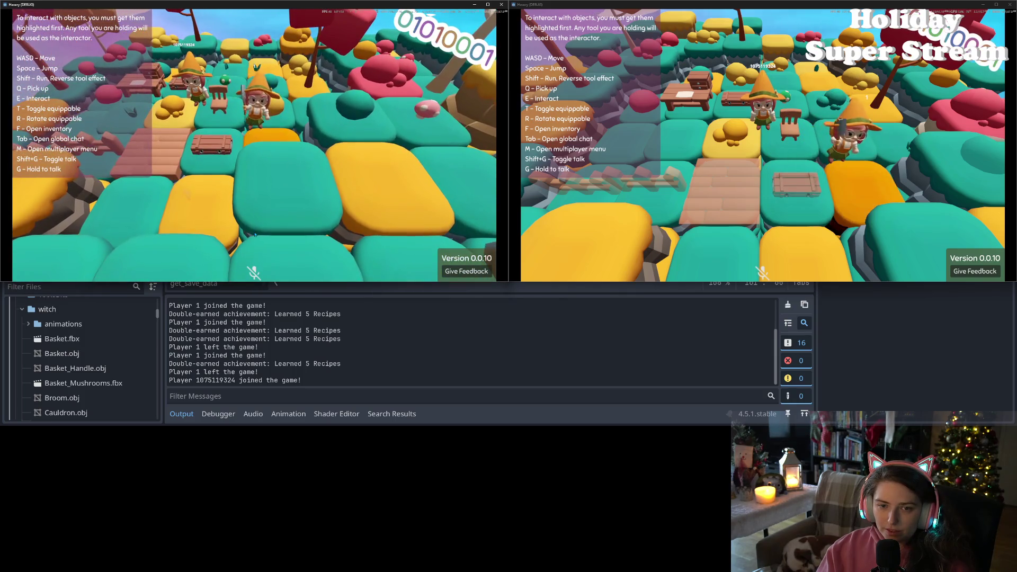
key("d")
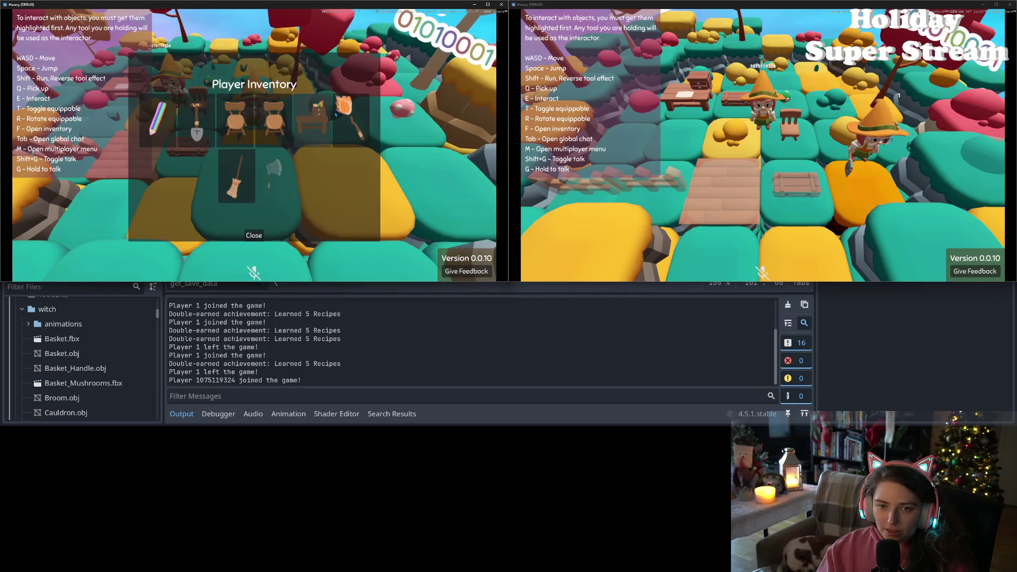
left_click(319, 123)
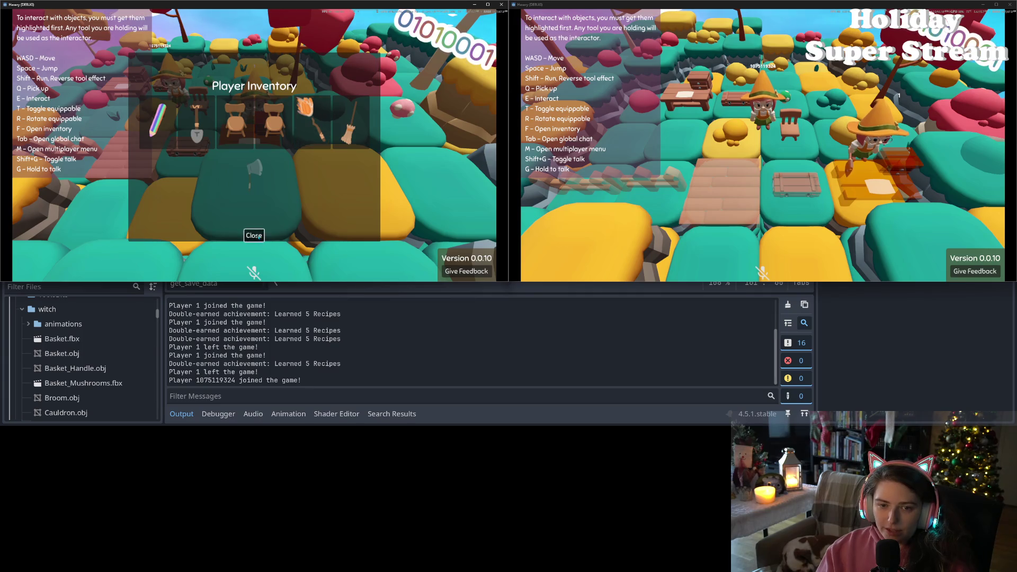
left_click(254, 236)
Walk the host player across the map beside the second player and check its inventory
key("w")
key("s")
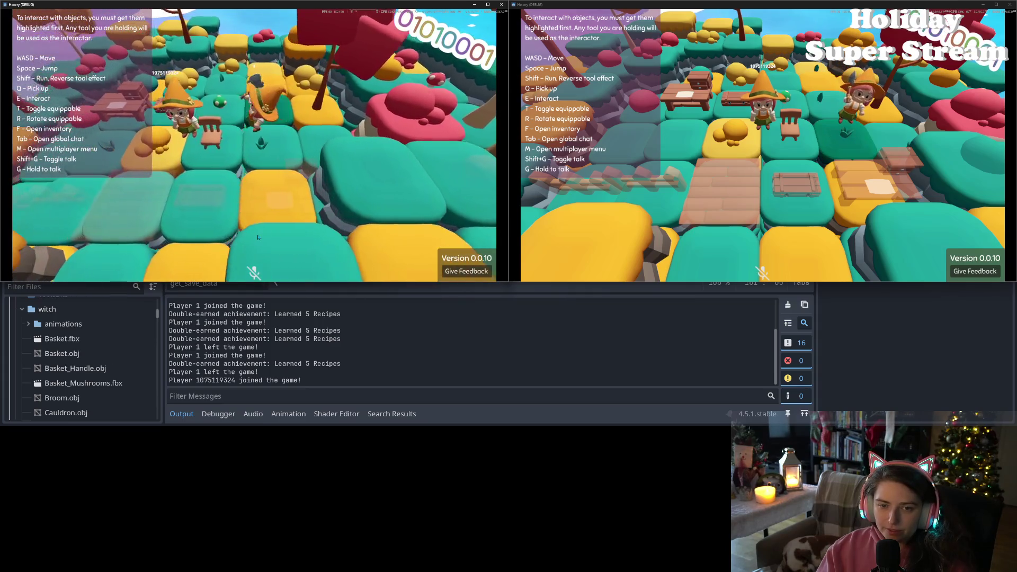
key("f")
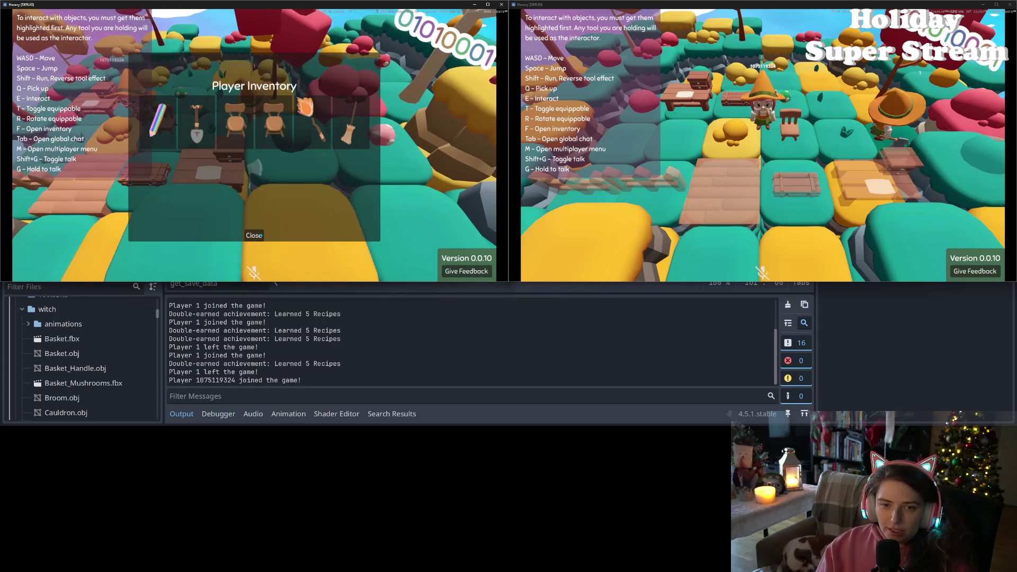
left_click(254, 235)
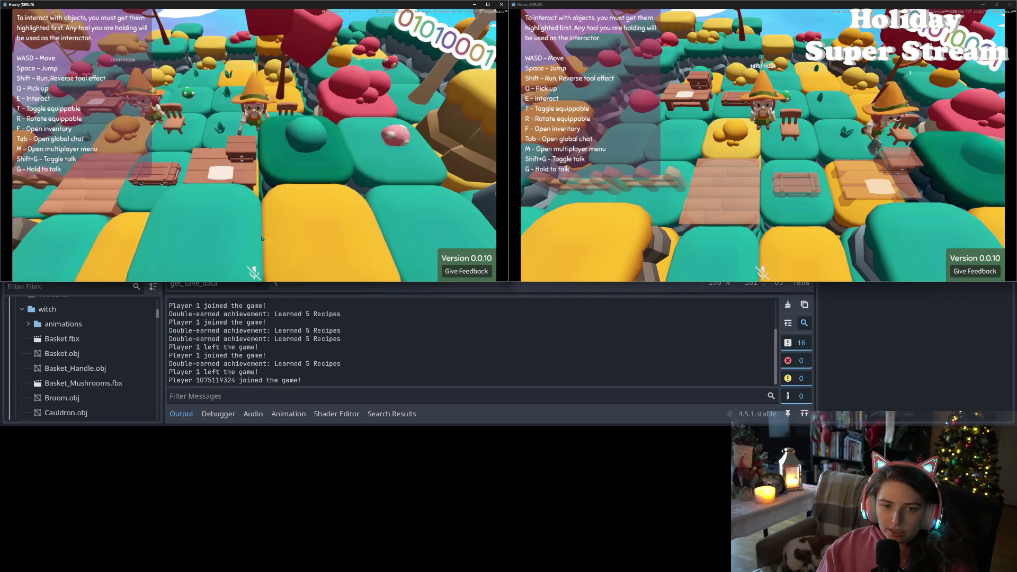
key("w")
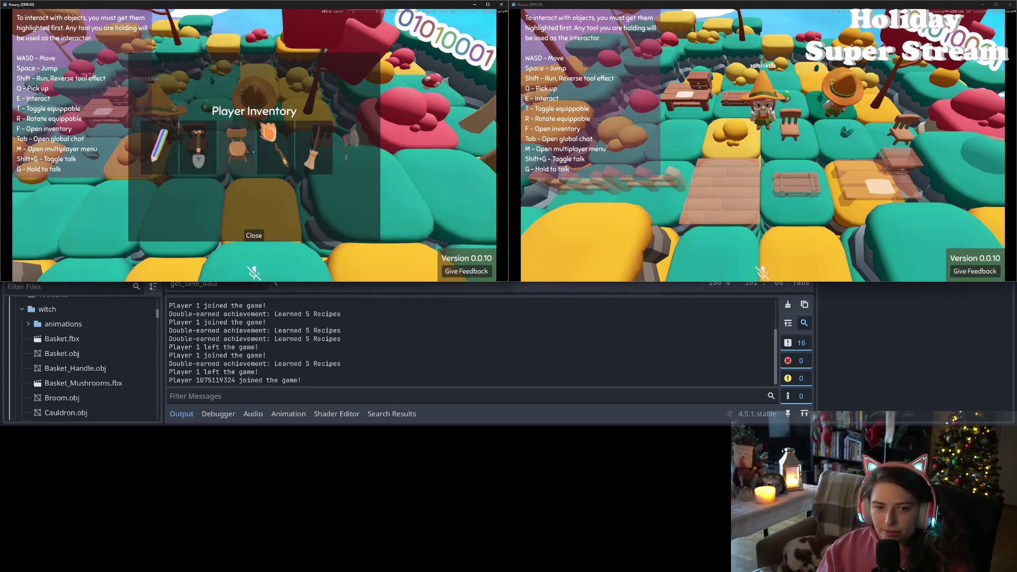
key("a")
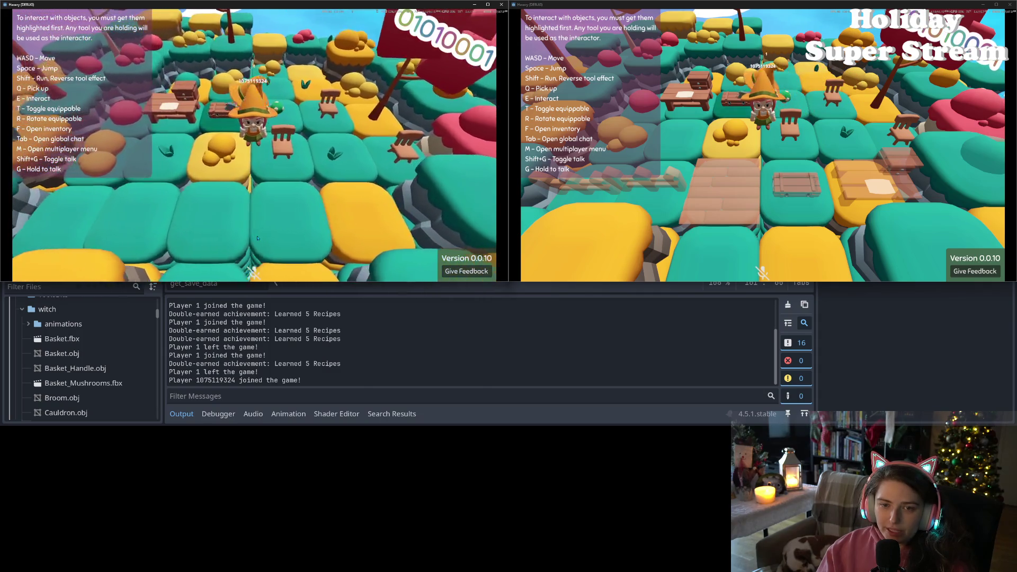
key("a")
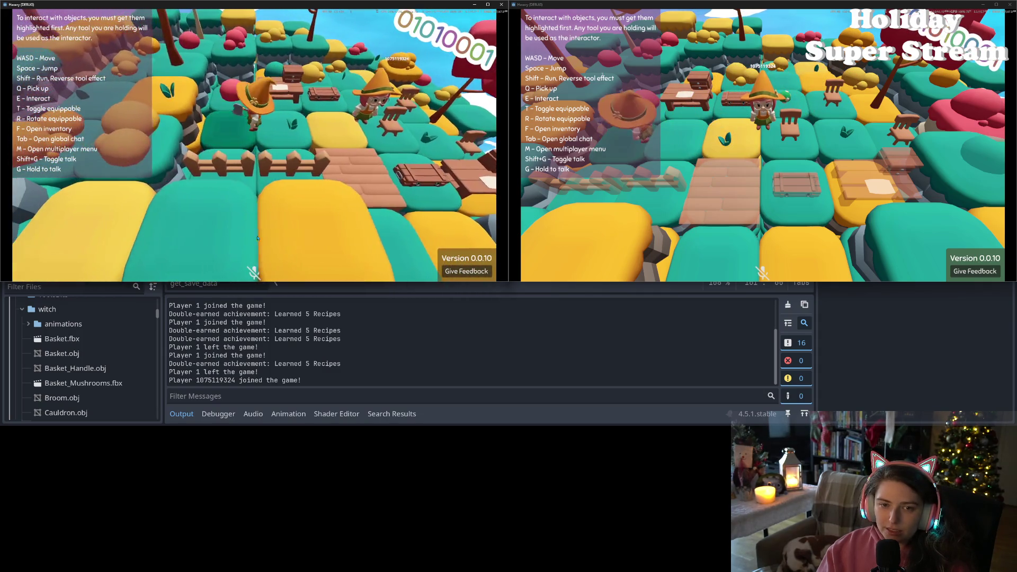
key("d")
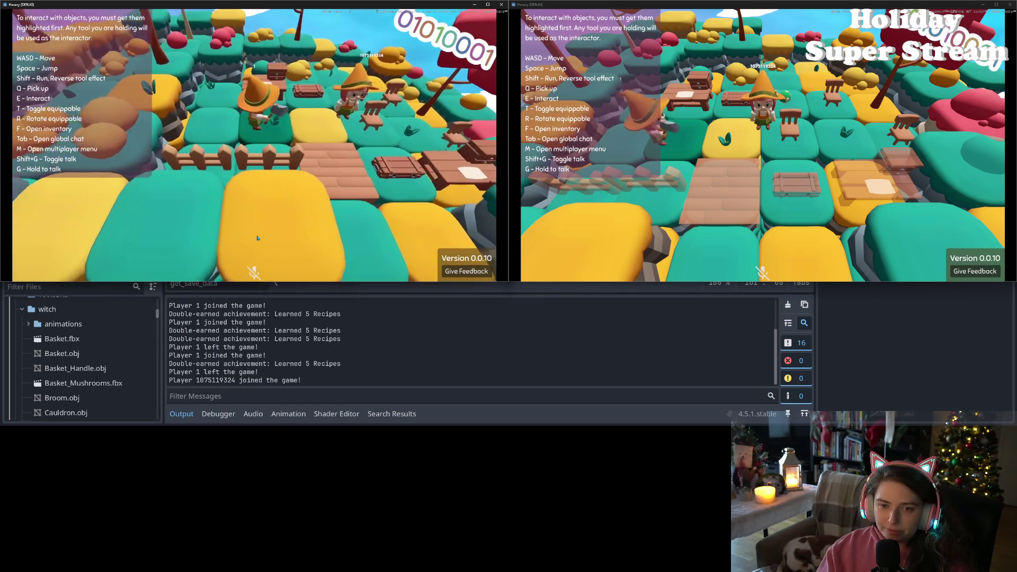
key("d")
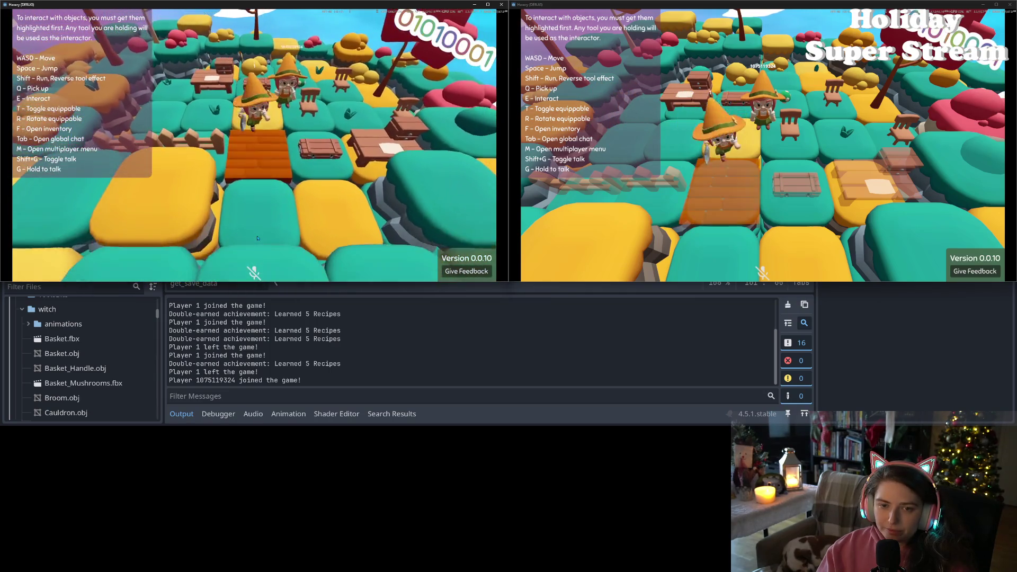
key("a")
key("f")
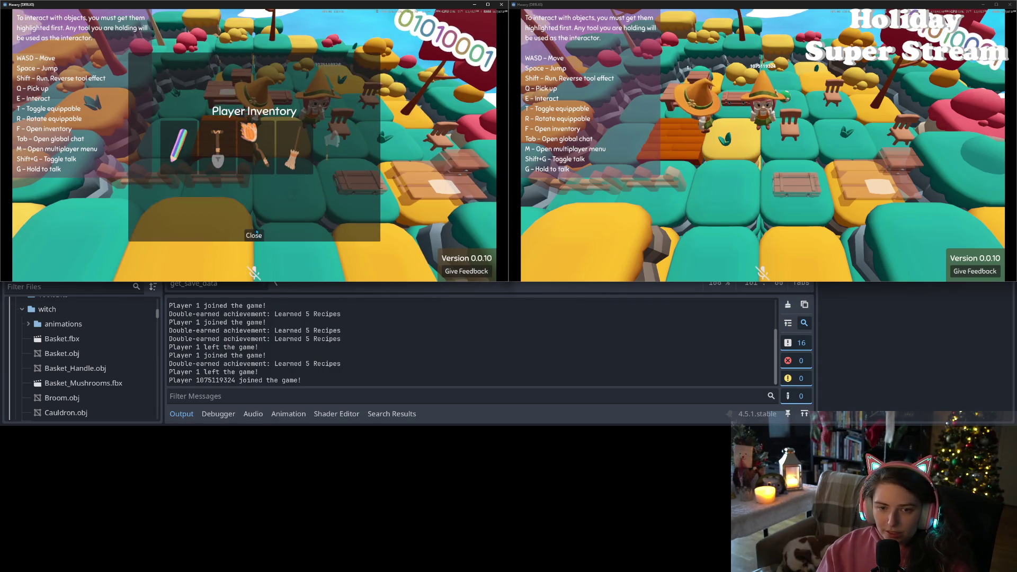
left_click(254, 234)
Step up to the crafting table and open its crafting menu
key("a")
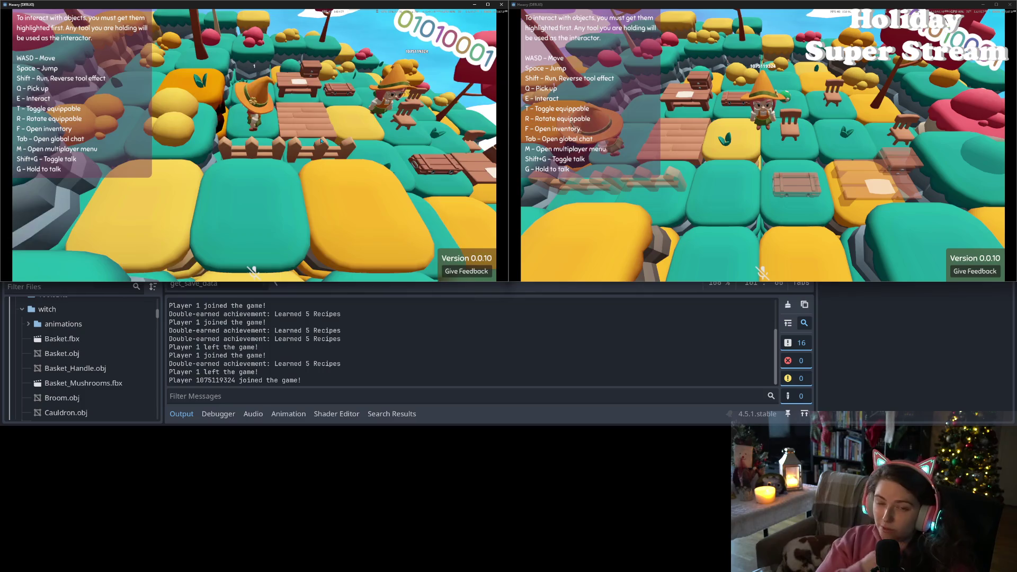
key("w")
key("d")
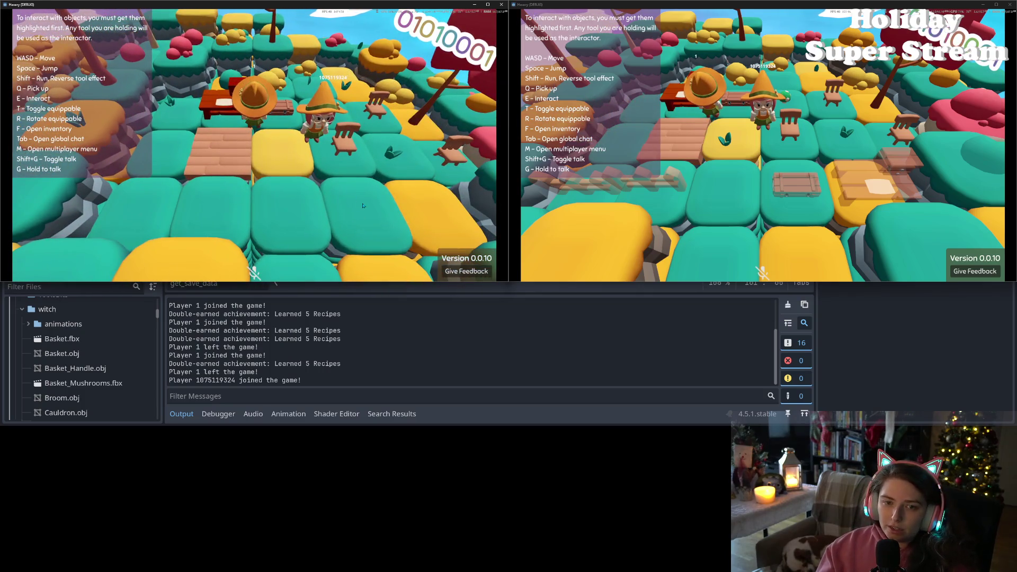
key("a")
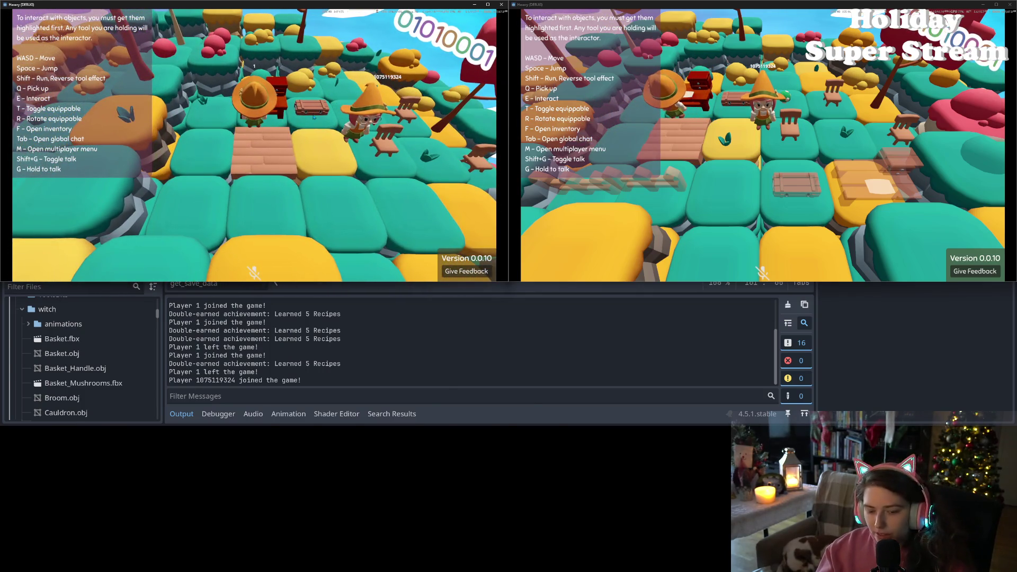
key("e")
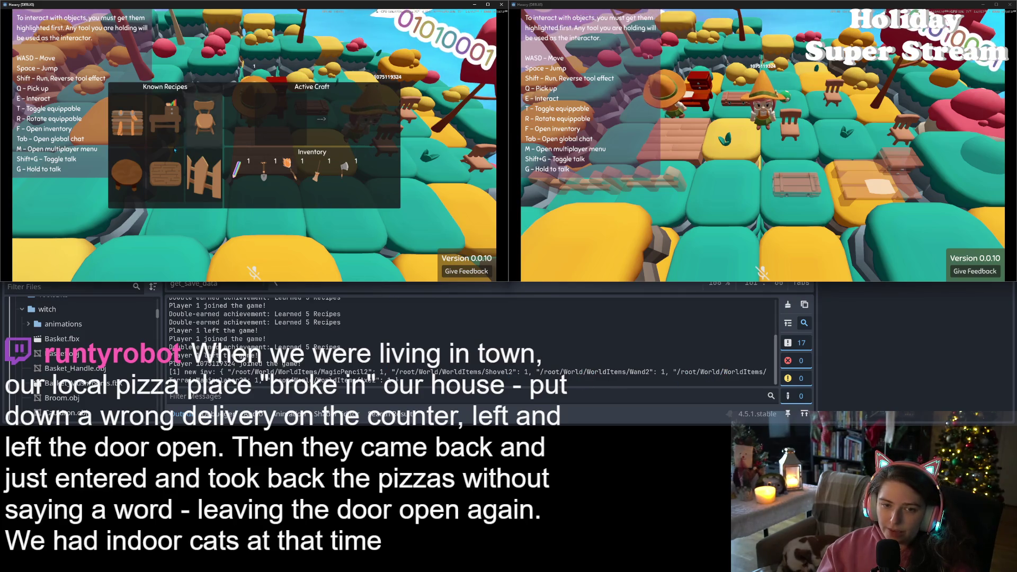
View the desk recipe's ingredients, close the crafting menu and walk toward the red tree
left_click(166, 121)
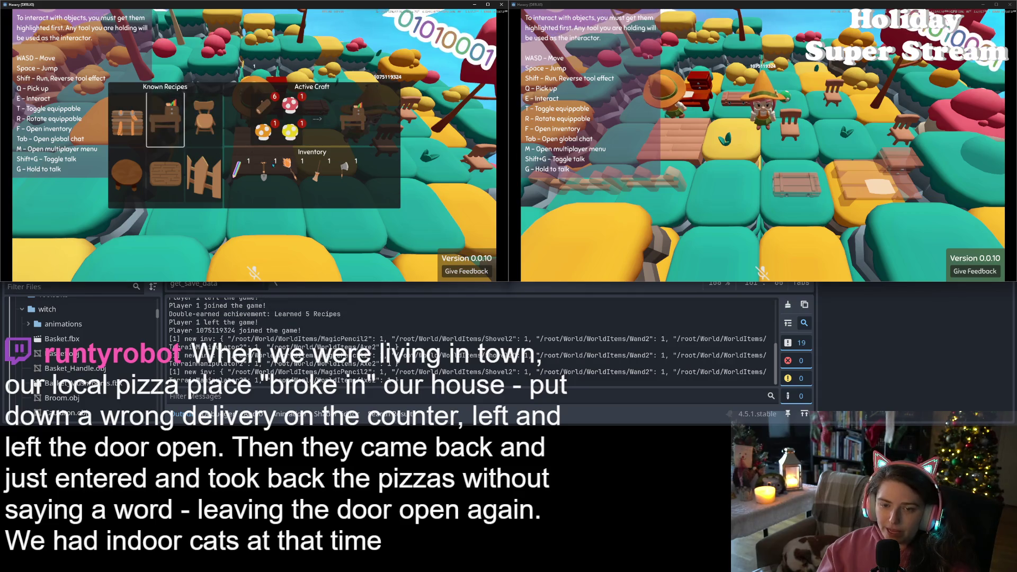
key("f")
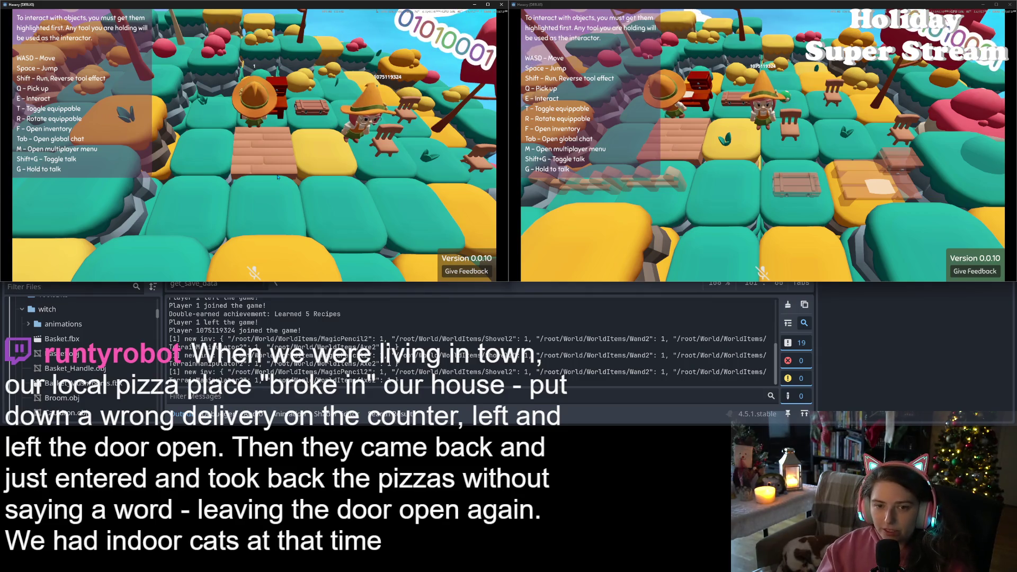
key("d")
key("d")
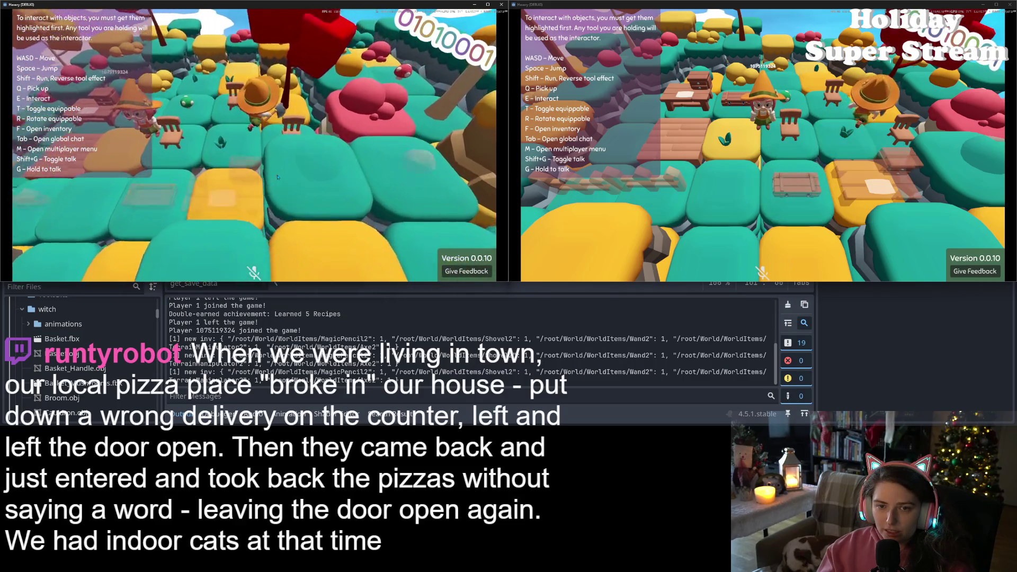
key("w")
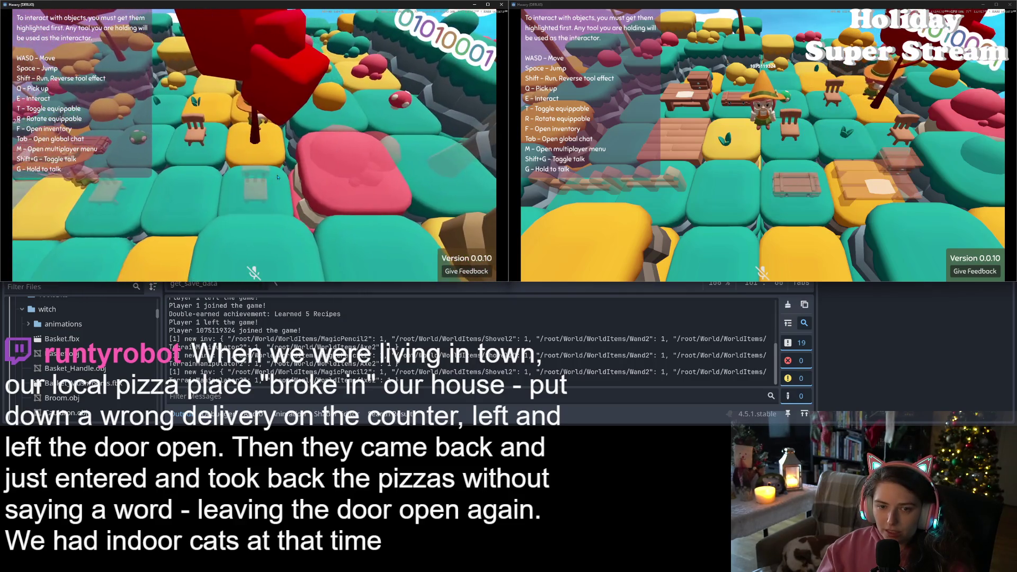
key("a")
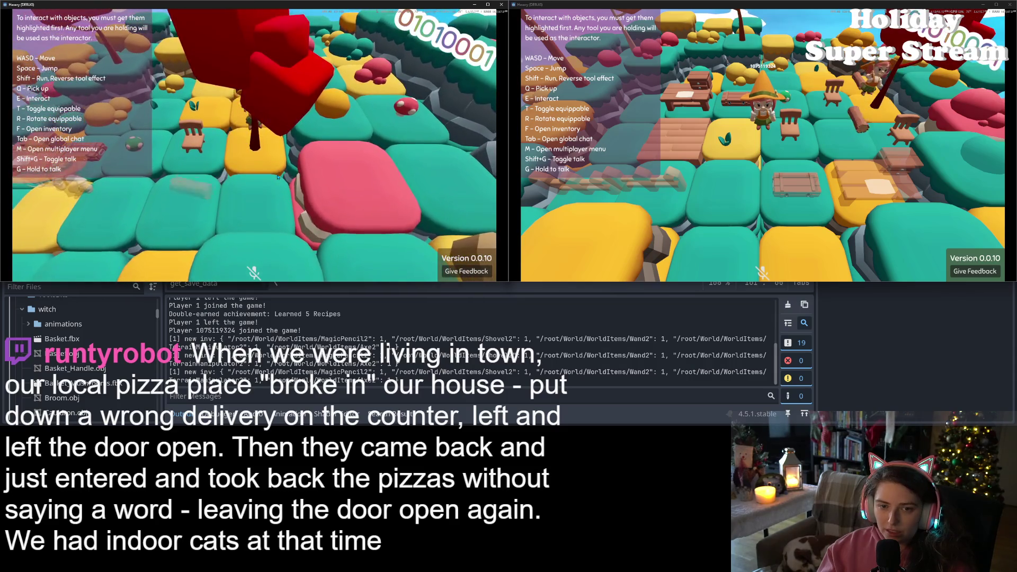
Drop the red armchair and walk the host player across the bridge to the red table
key("t")
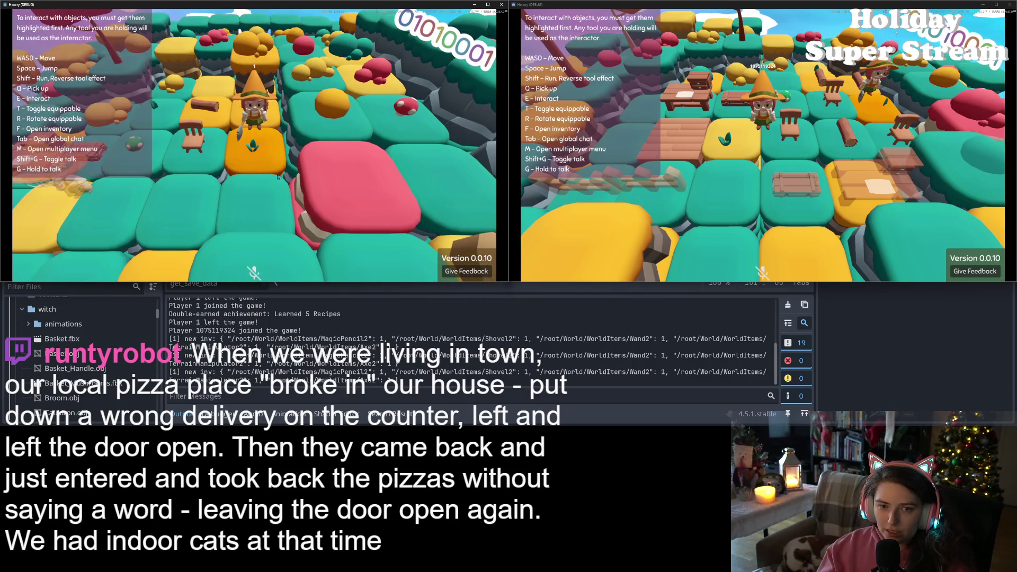
key("w")
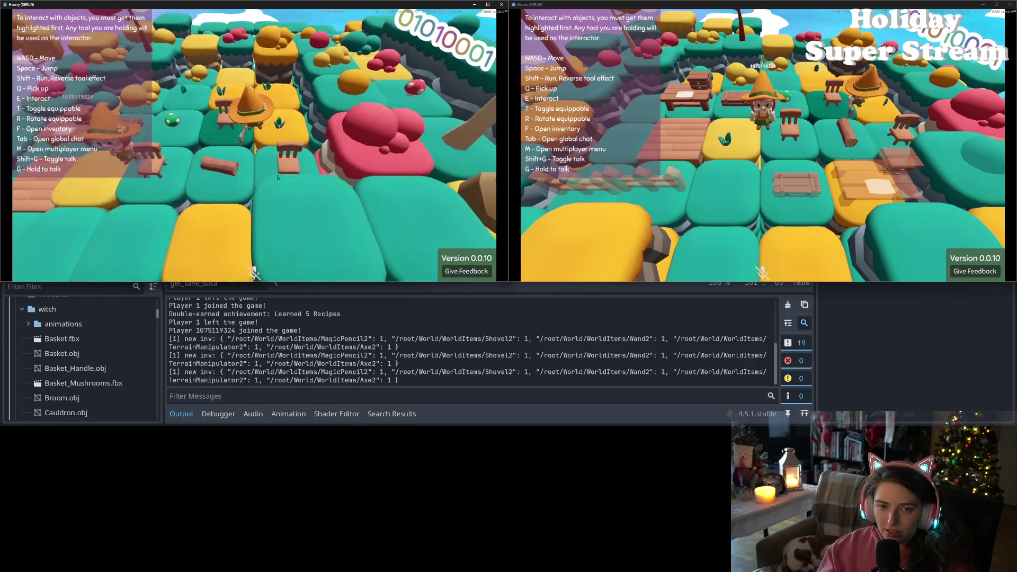
key("w")
key("a")
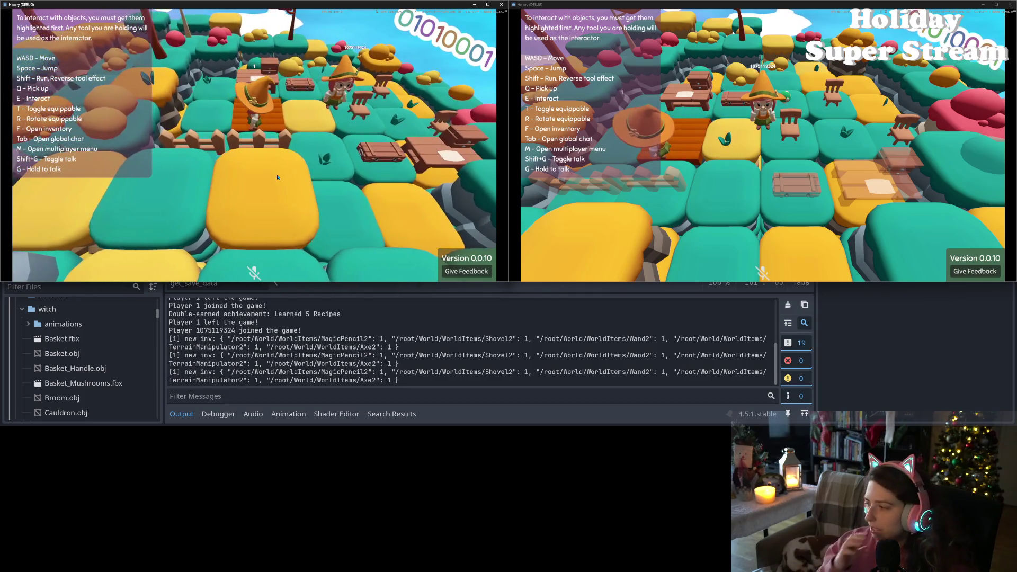
key("w")
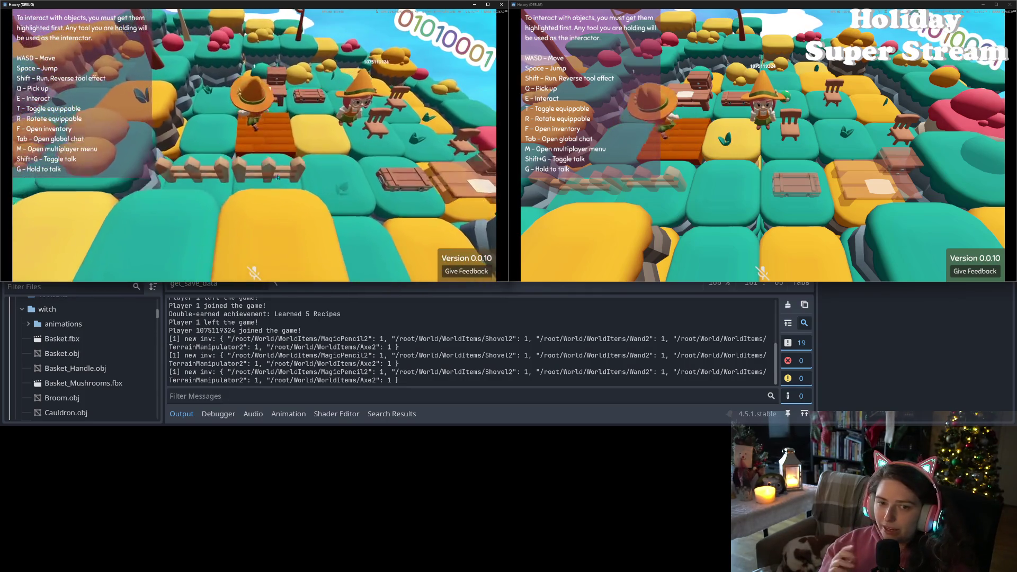
key("w")
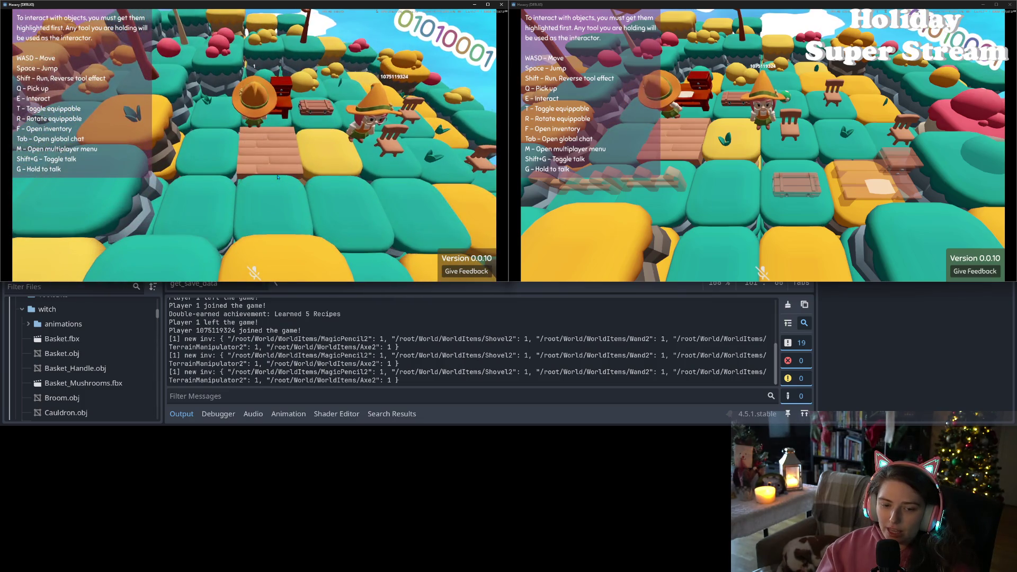
Select the fence recipe, craft a fence piece from wood, then close the menu and step away
key("f")
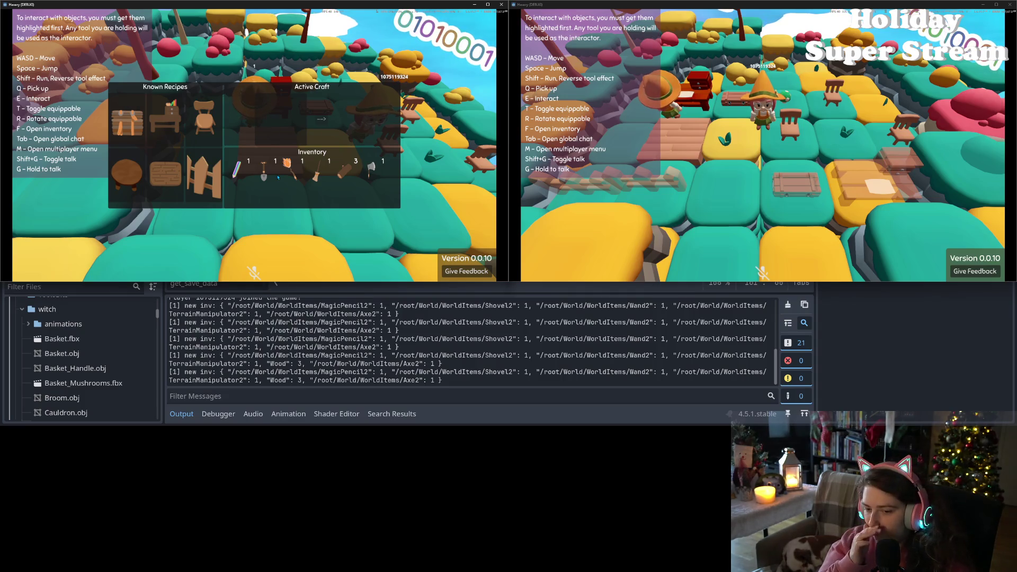
left_click(204, 119)
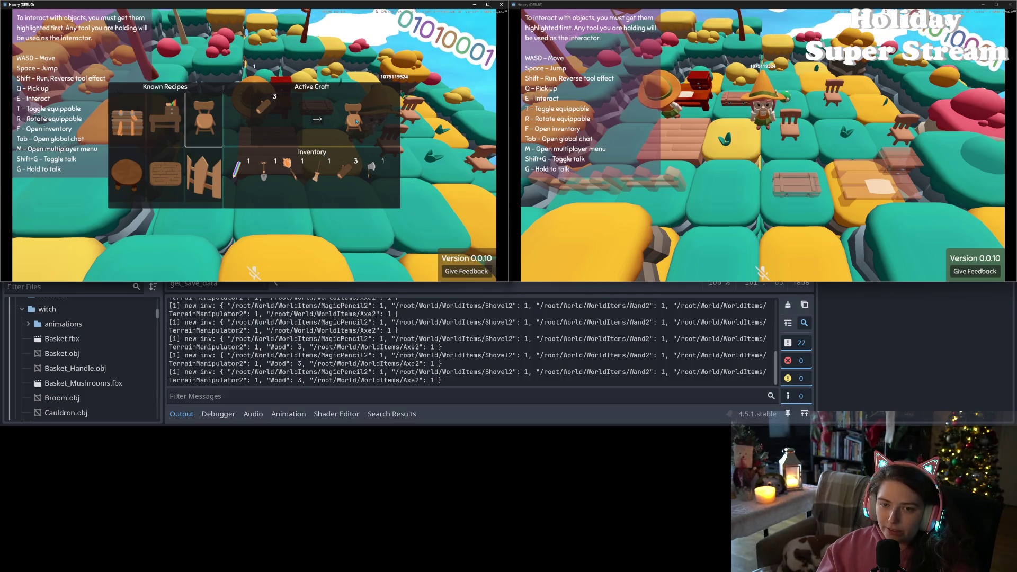
key("Down")
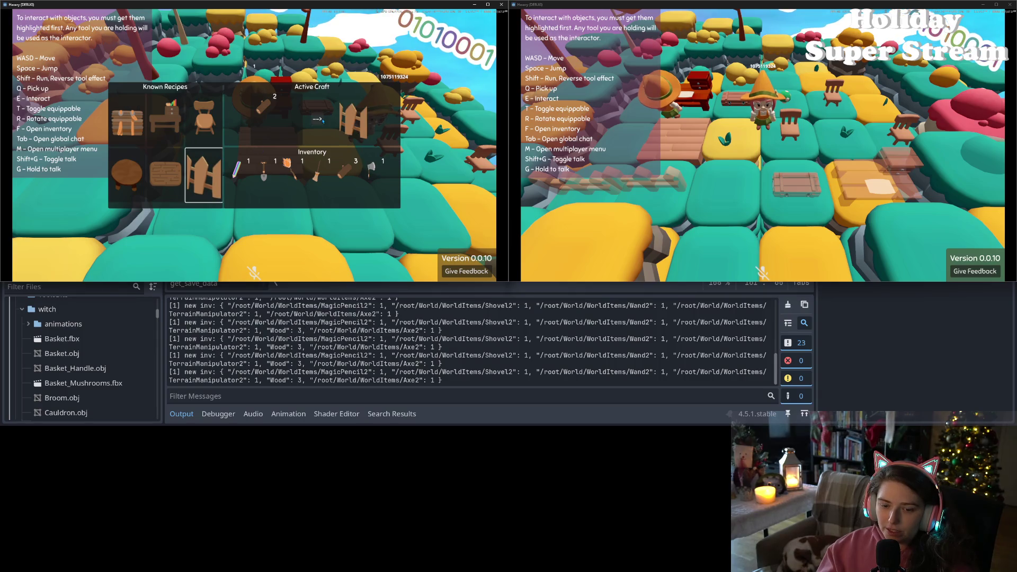
left_click(322, 119)
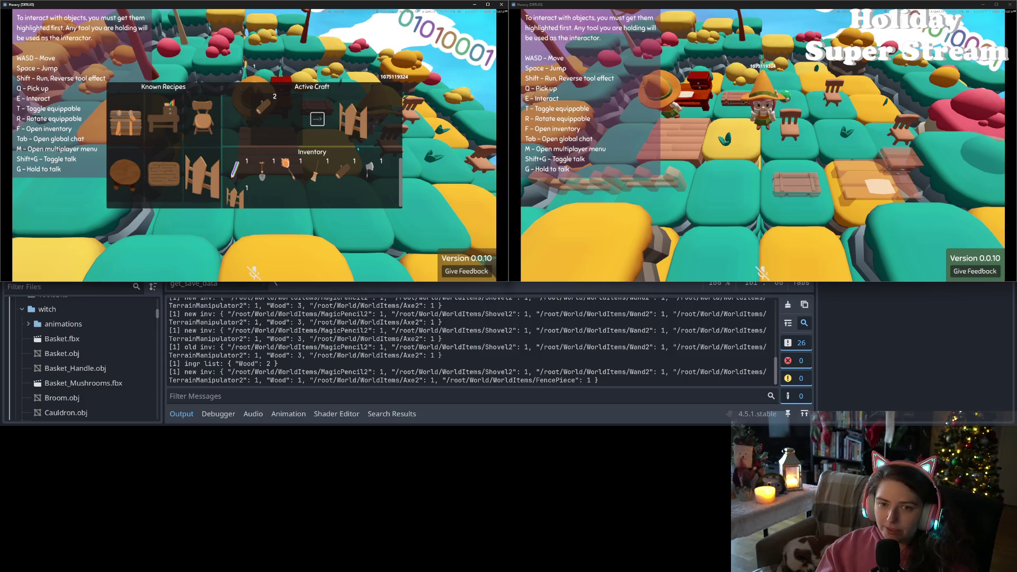
key("f")
key("s")
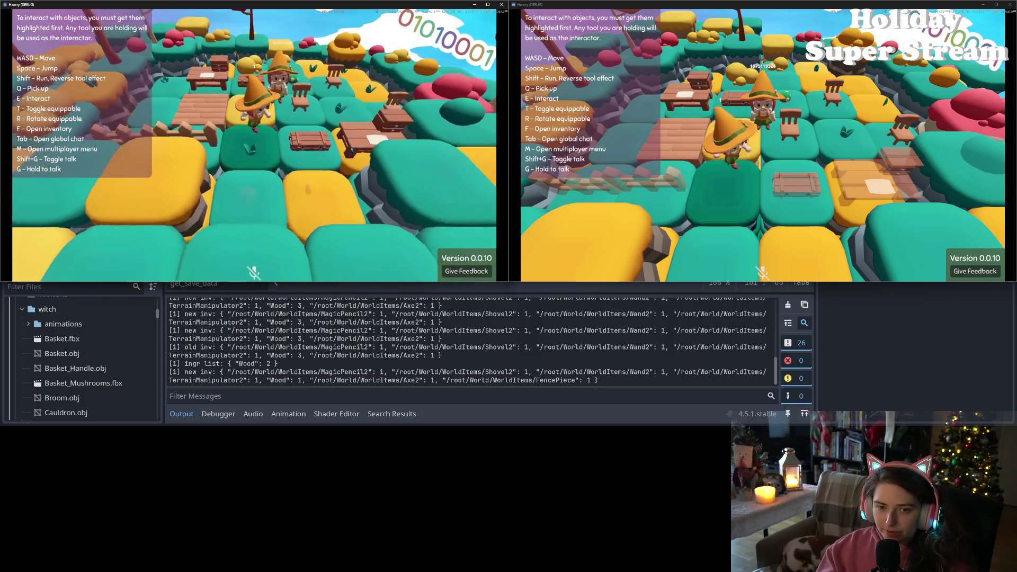
key("s")
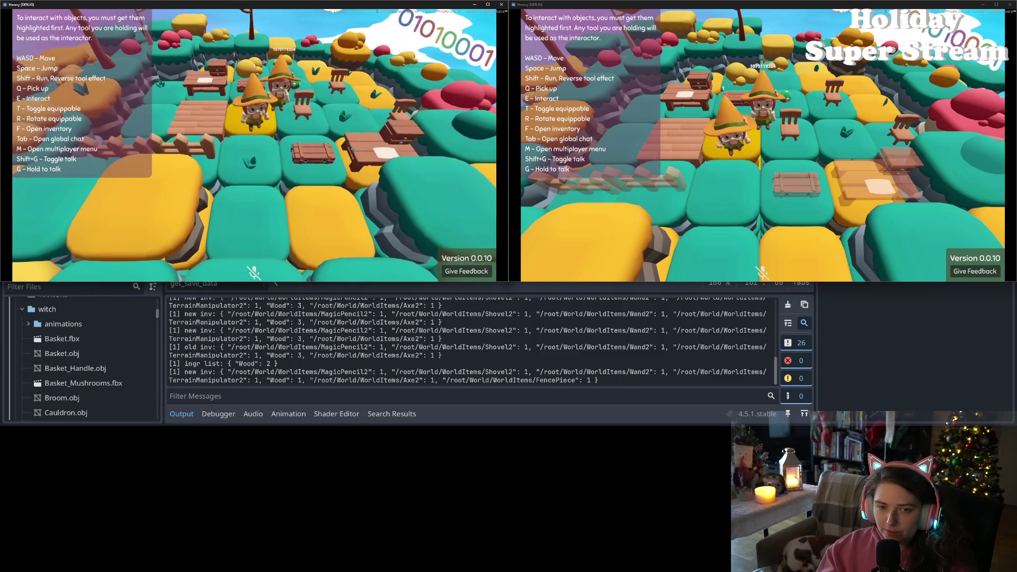
Confirm the crafted fence appears in the host player's inventory
key("f")
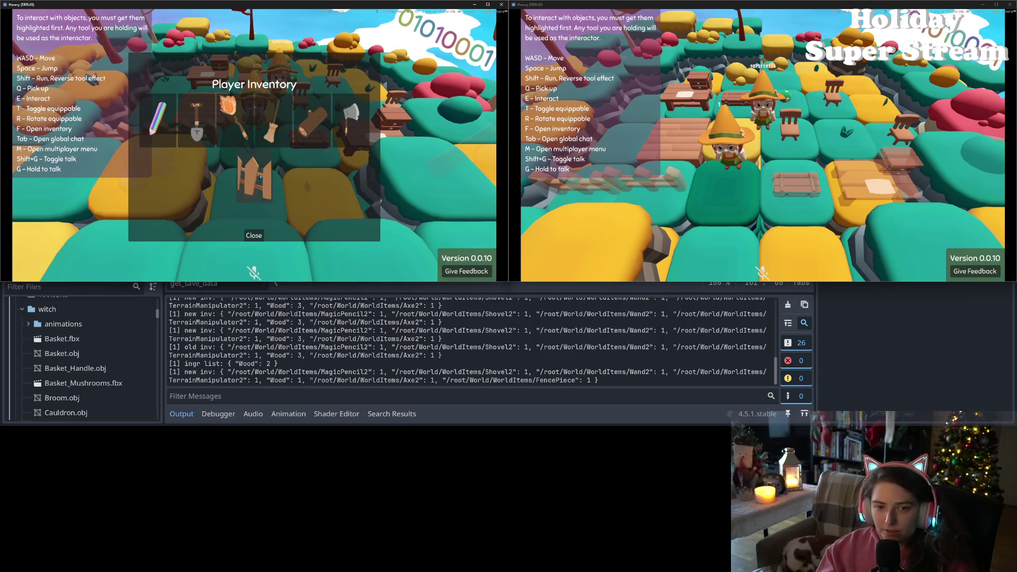
left_click(255, 231)
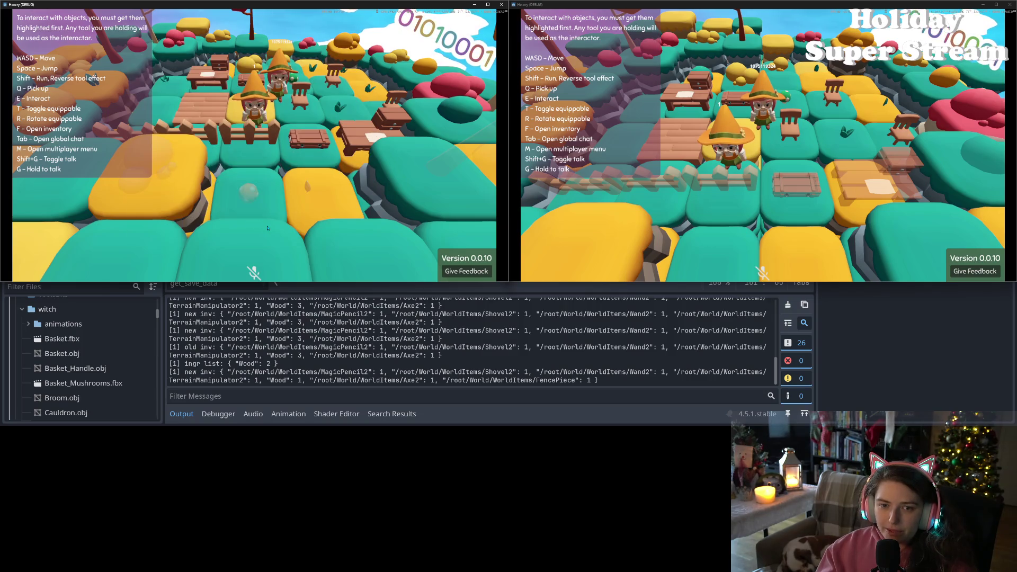
key("w")
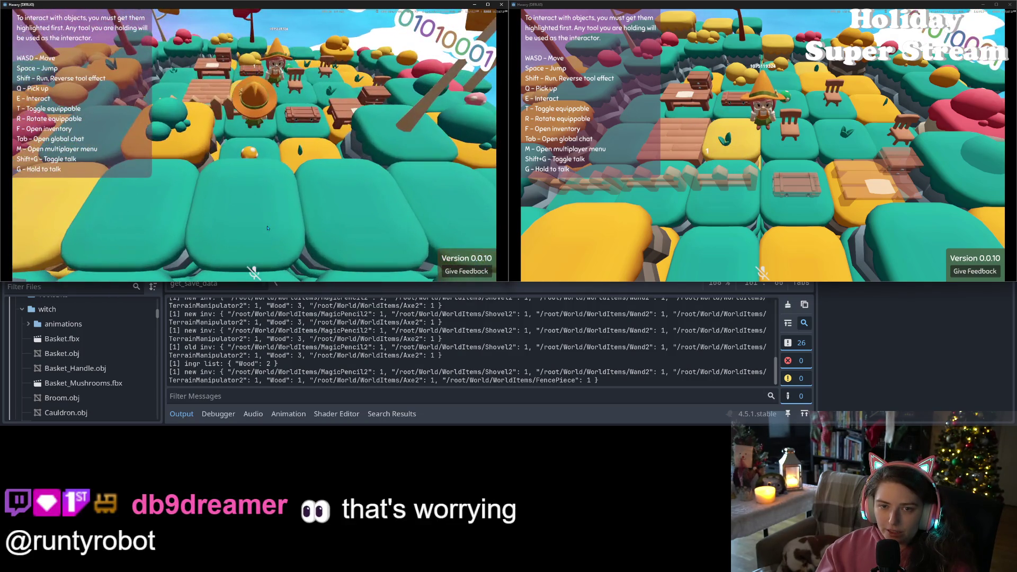
Walk the right window's witch to the crafting table, checking its inventory, and open the crafting menu
left_click(723, 204)
key("w")
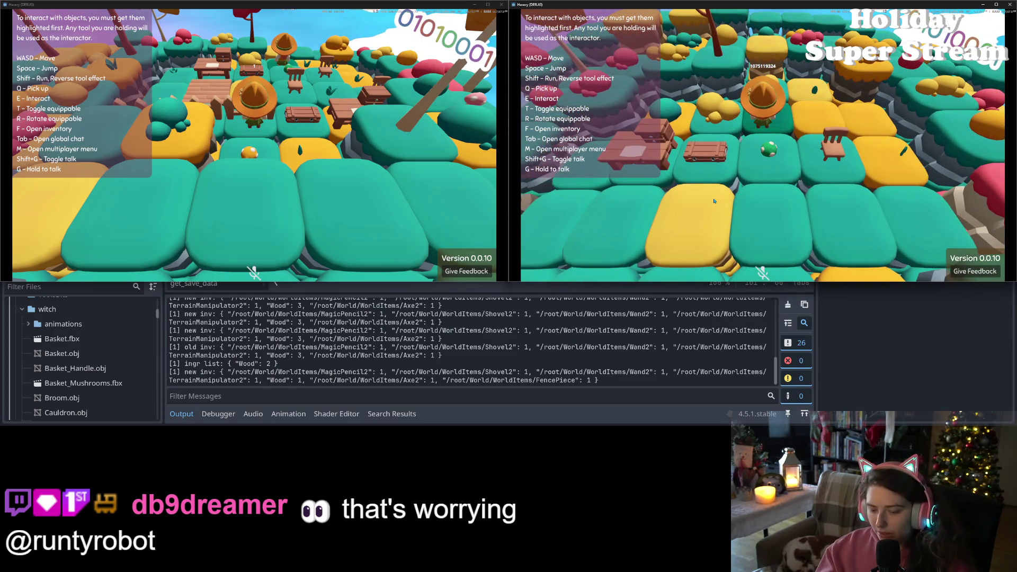
key("w")
key("w")
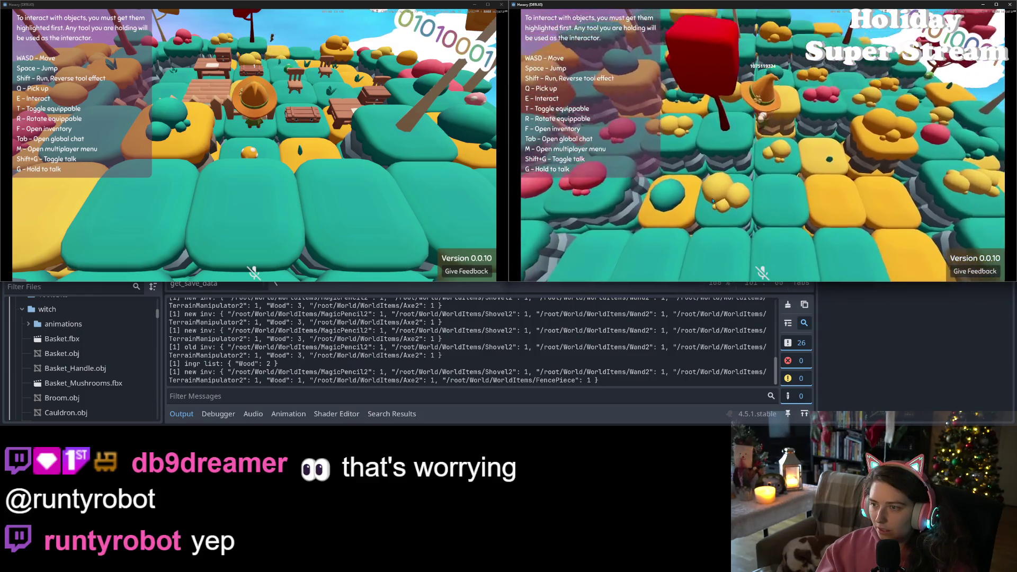
key("s")
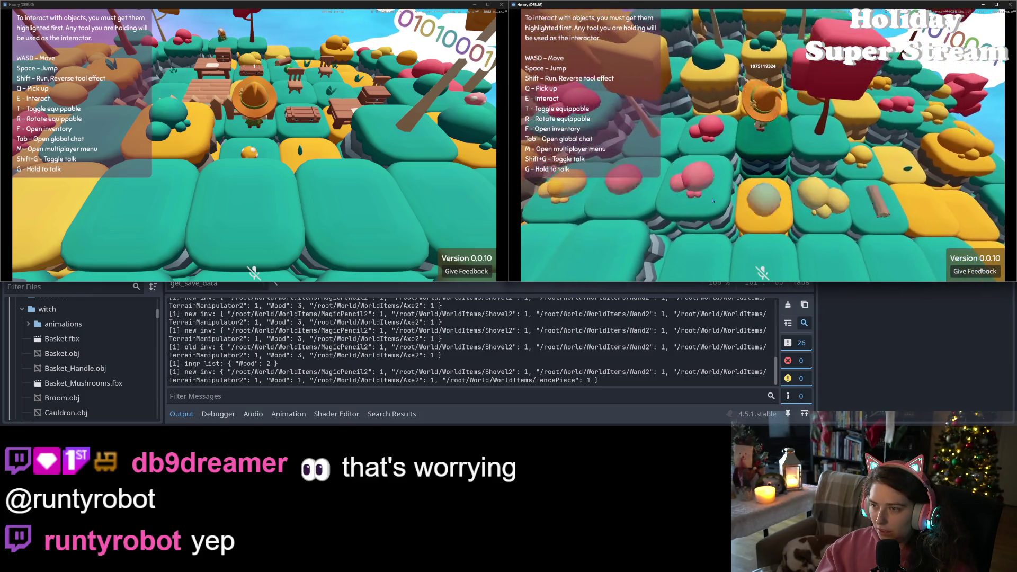
key("w")
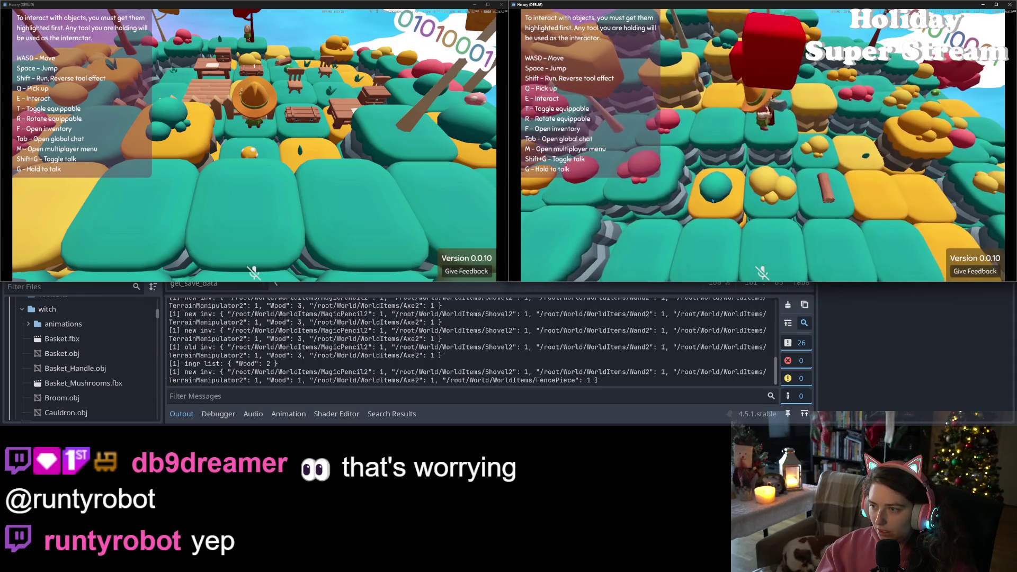
key("w")
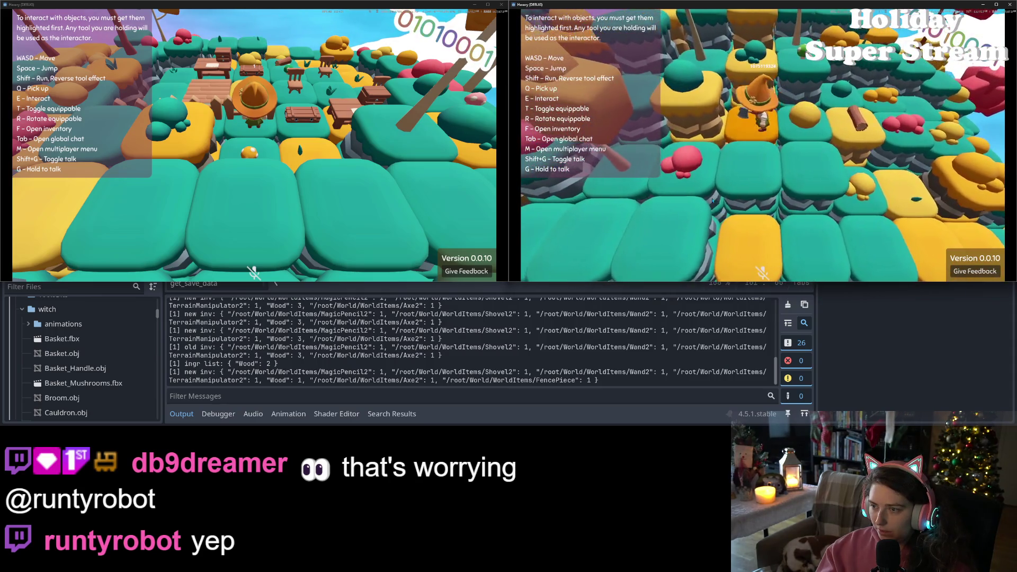
key("s")
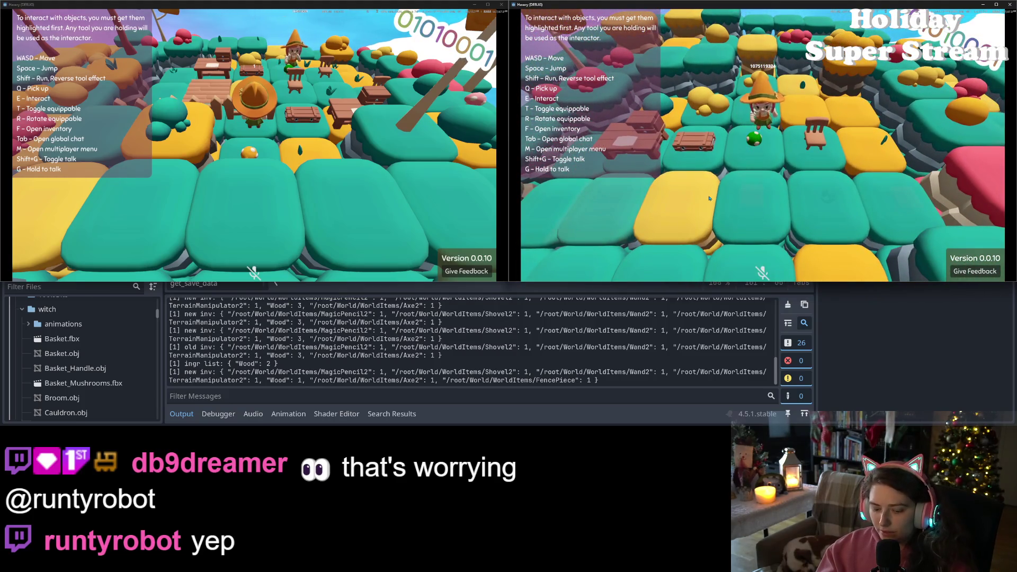
key("f")
left_click(762, 235)
key("s")
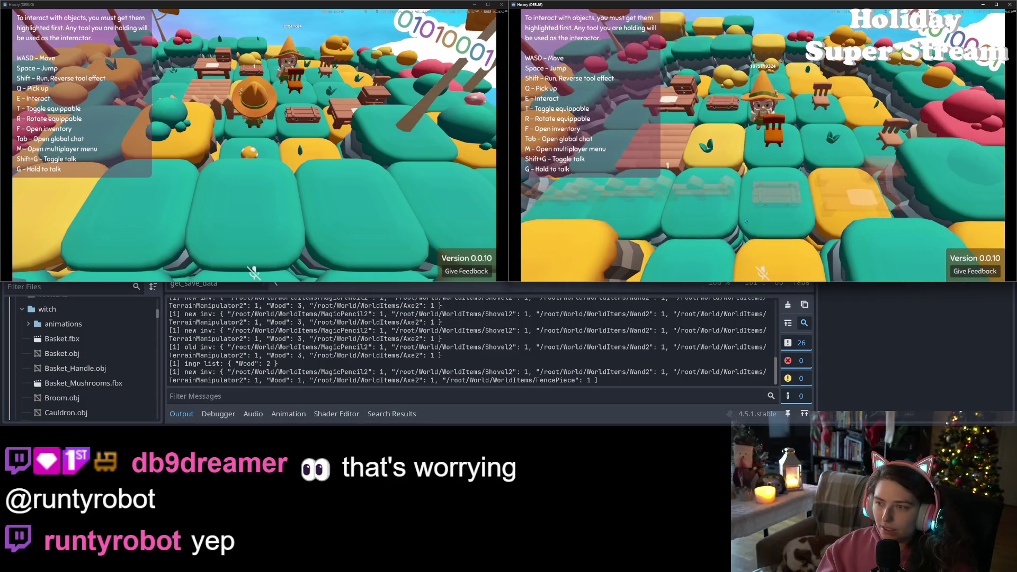
key("w")
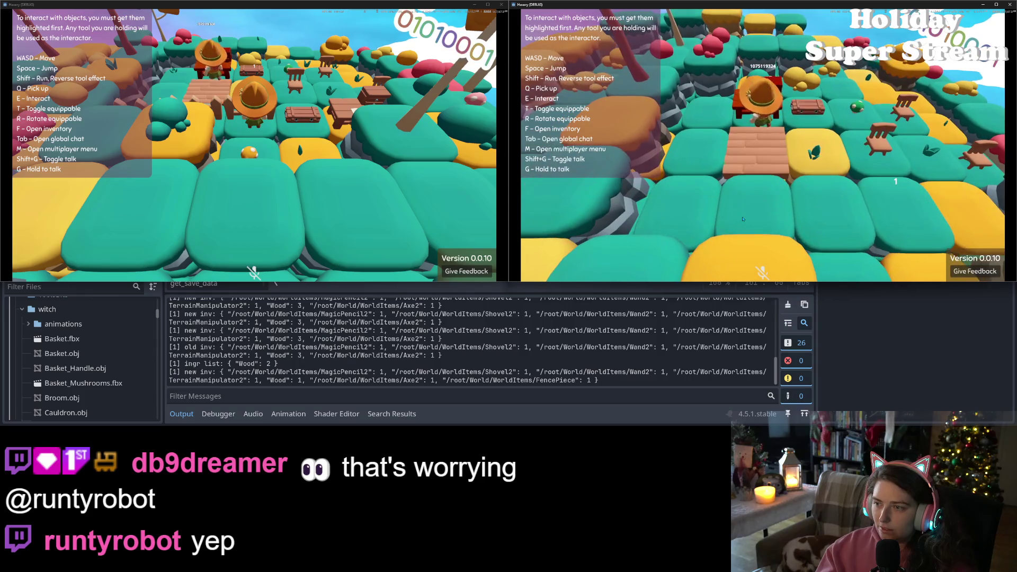
key("e")
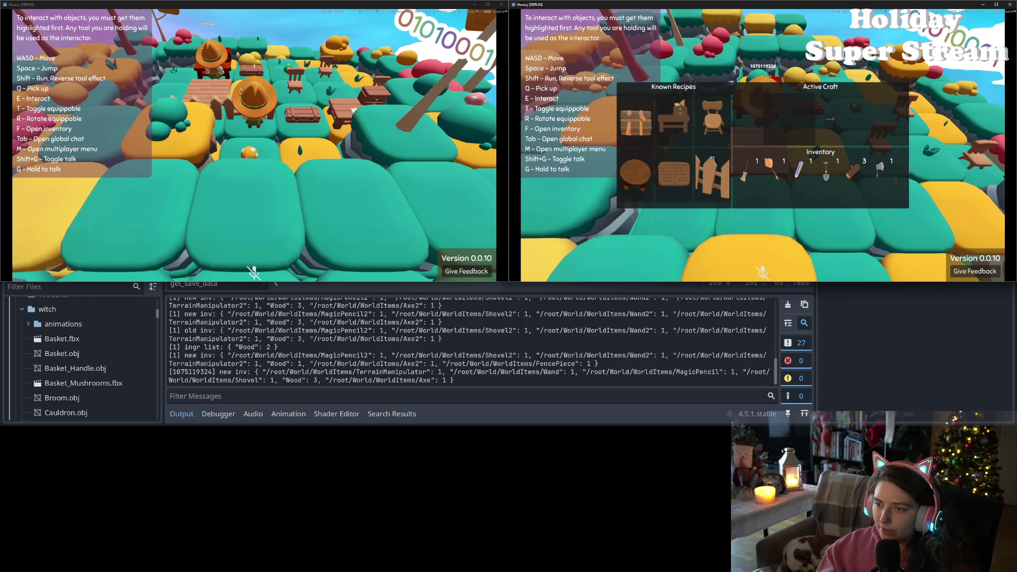
Craft a plank from 2 Wood in the second player's game, then check the editor log still showing "Wood": 3
left_click(681, 173)
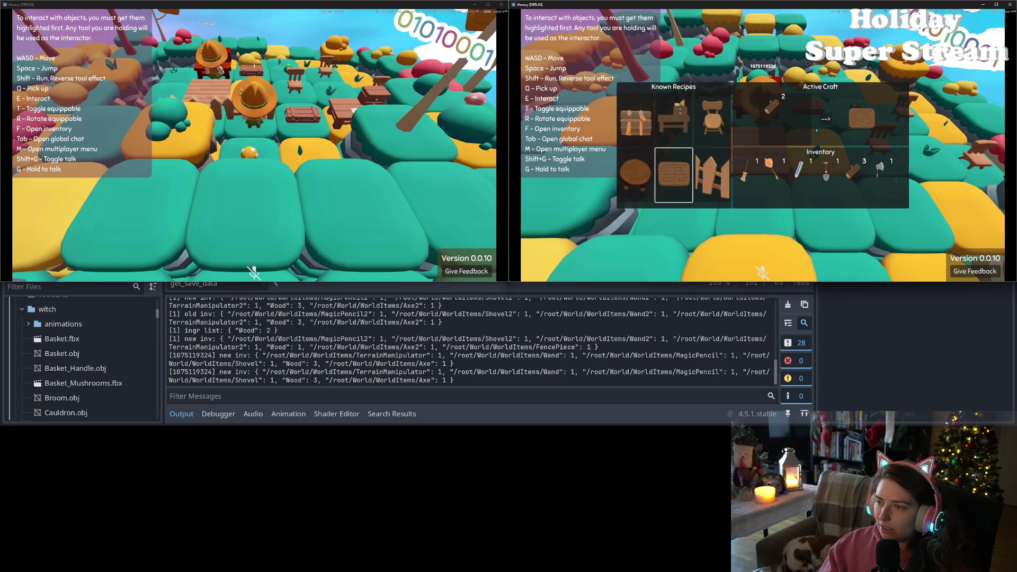
left_click(829, 122)
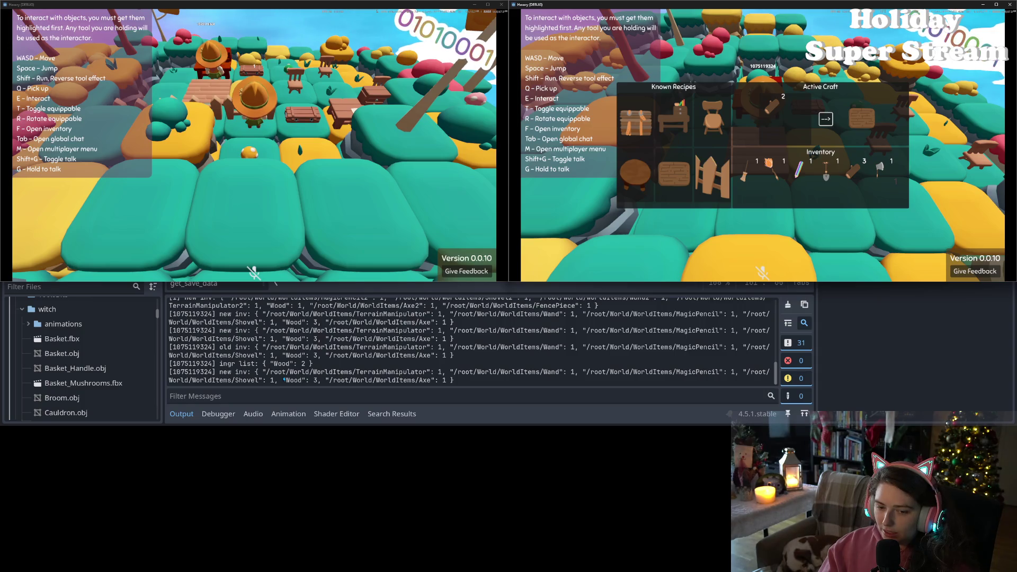
left_click(285, 379)
left_click_drag(285, 379, 320, 382)
left_click(319, 382)
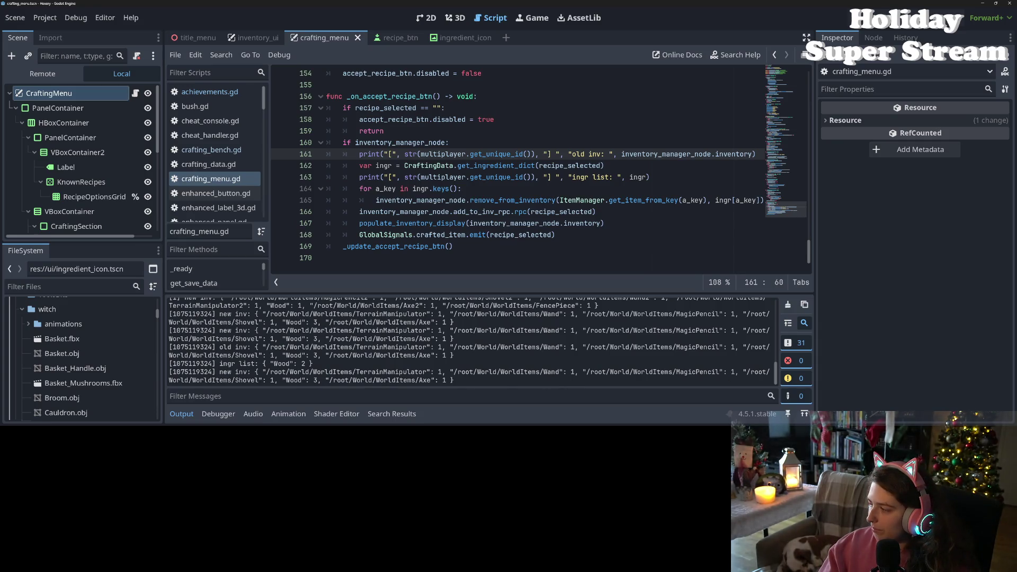
Reopen the crafting menu to craft a Wood Floor, then close both players' game windows
key("alt+Tab")
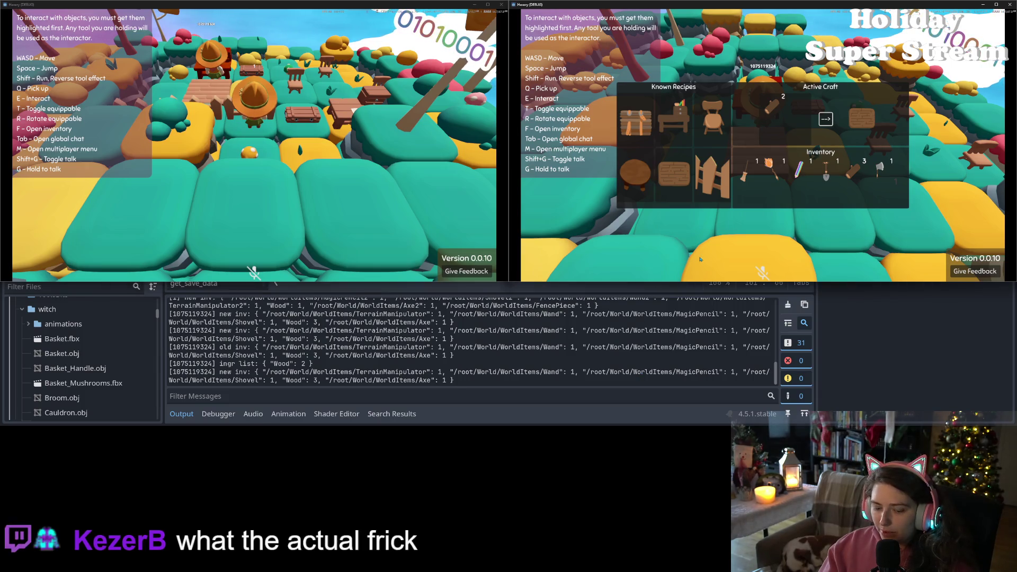
key("Escape")
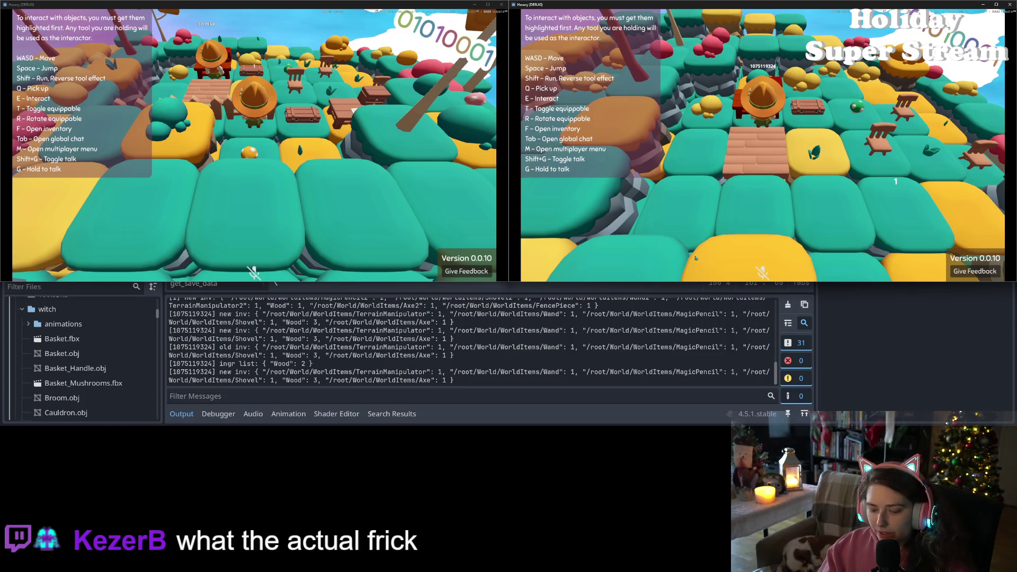
key("e")
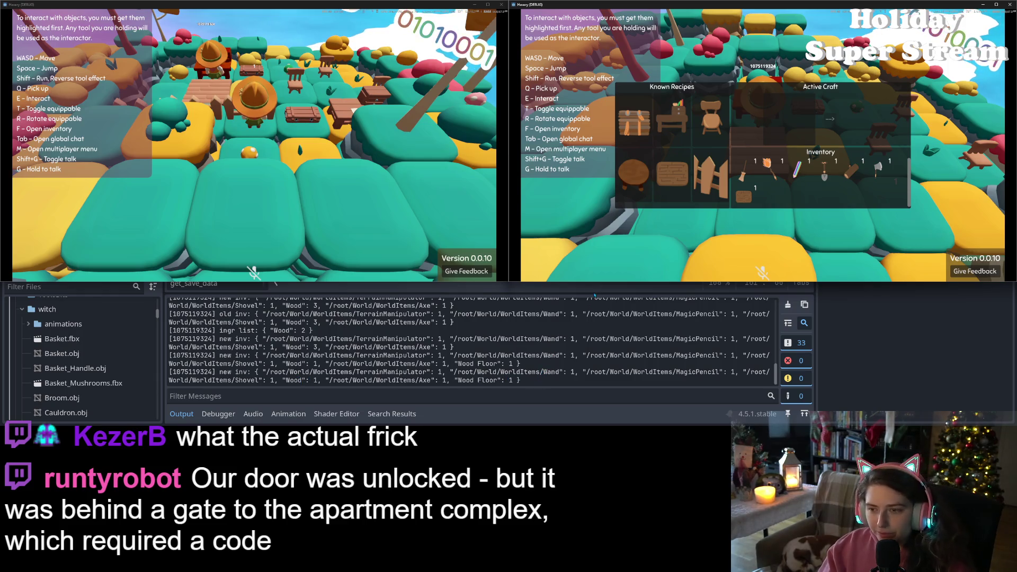
key("Escape")
left_click(1006, 5)
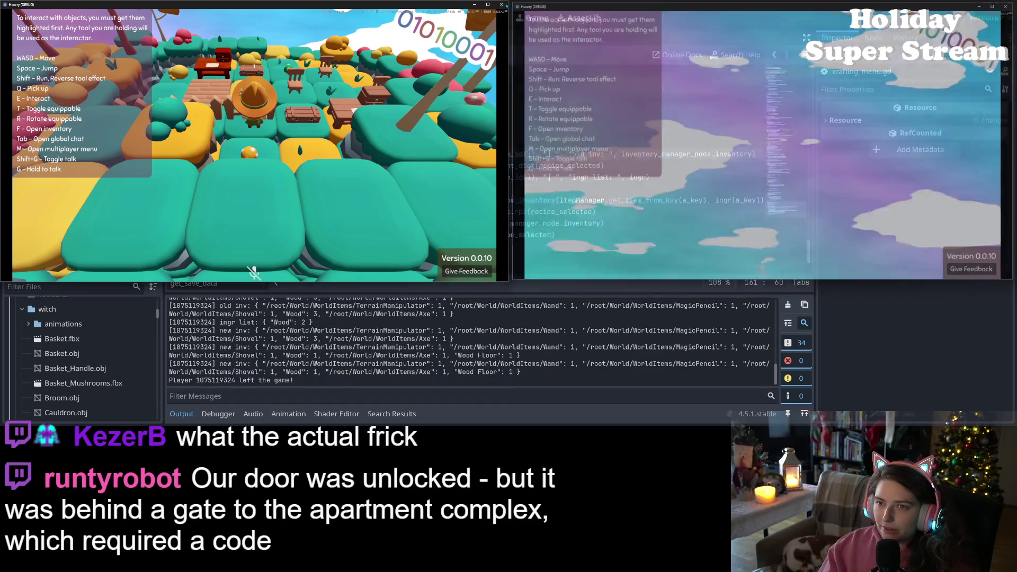
left_click(501, 4)
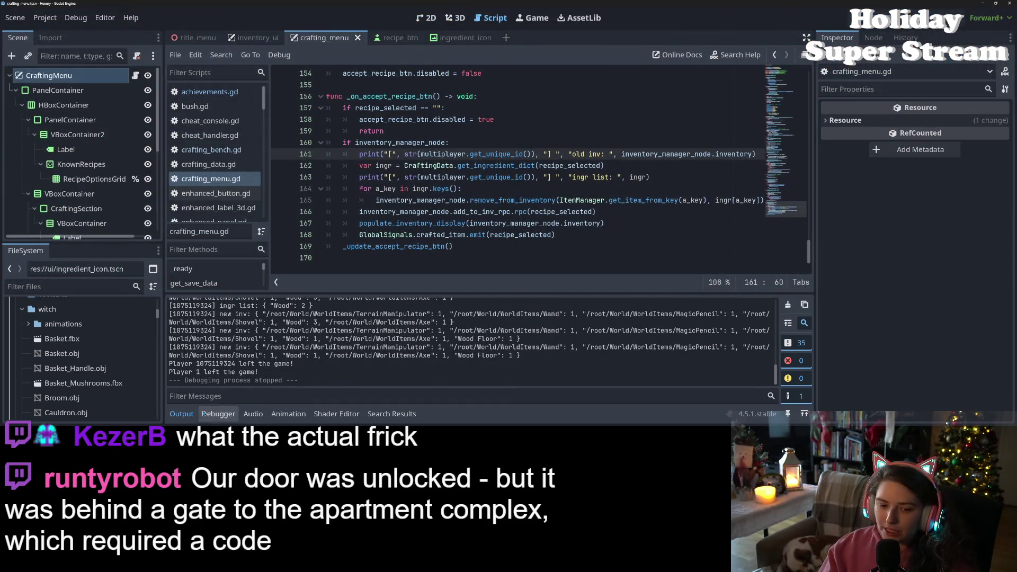
Collapse the Output panel, review the ingredient loop on lines 162–165, and open the remove_from_inventory definition
left_click(182, 413)
left_click(426, 315)
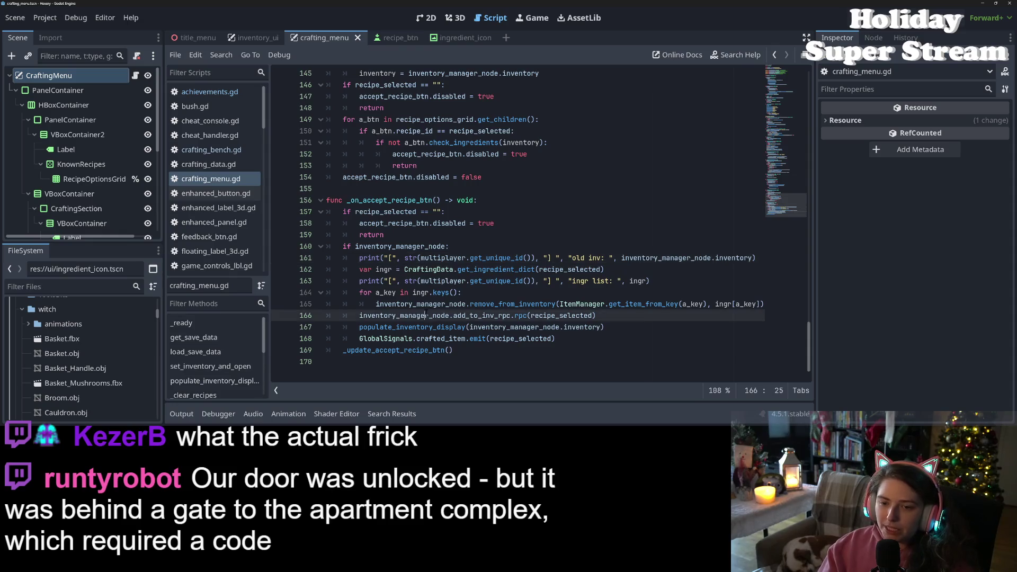
left_click(414, 292)
double_click(425, 304)
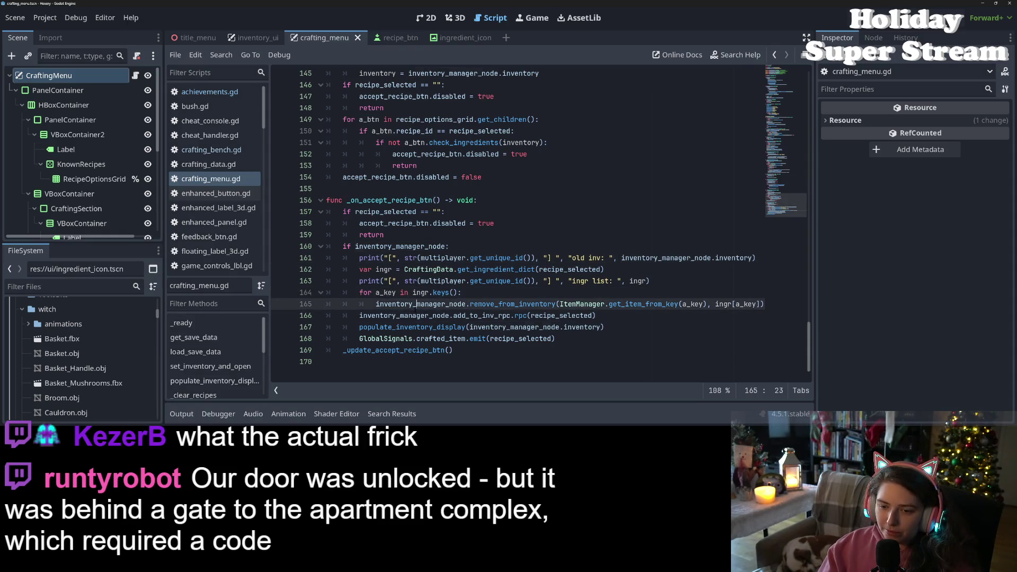
double_click(492, 270)
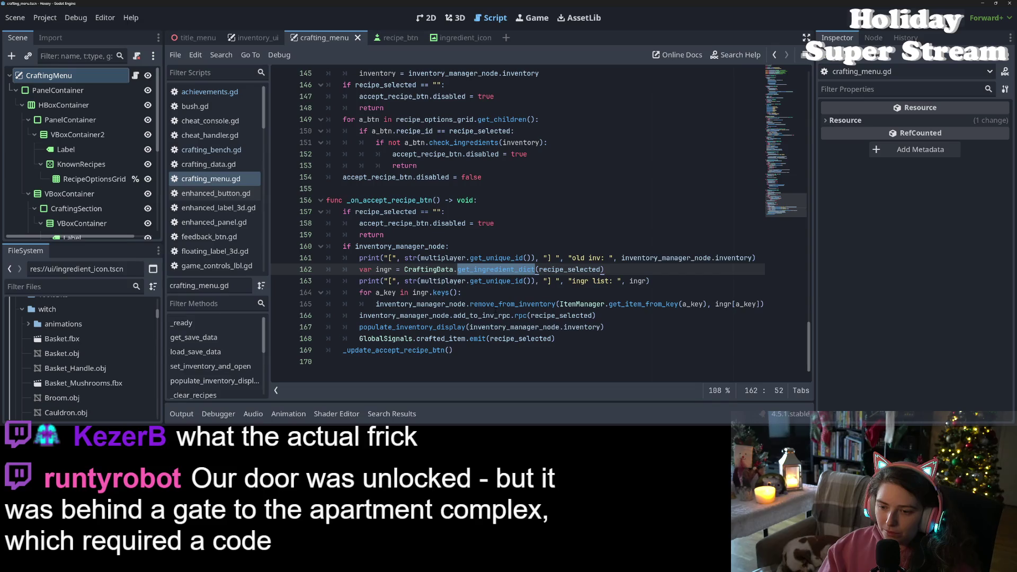
double_click(504, 305)
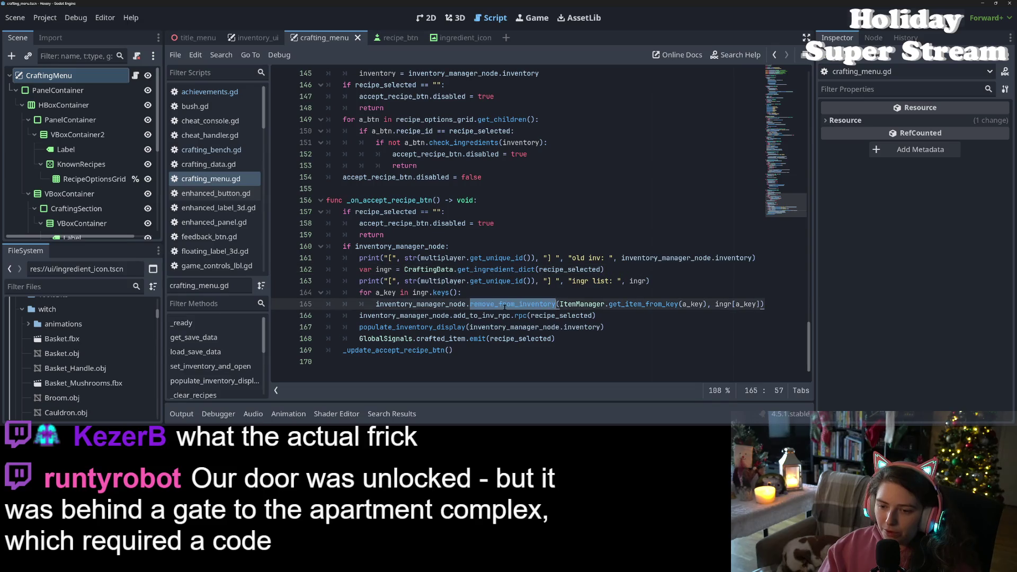
left_click(529, 303, "ctrl")
Read remove_from_inventory in player_inventory.gd, then return to crafting_menu.gd at line 165
scroll(516, 223, "up", 1)
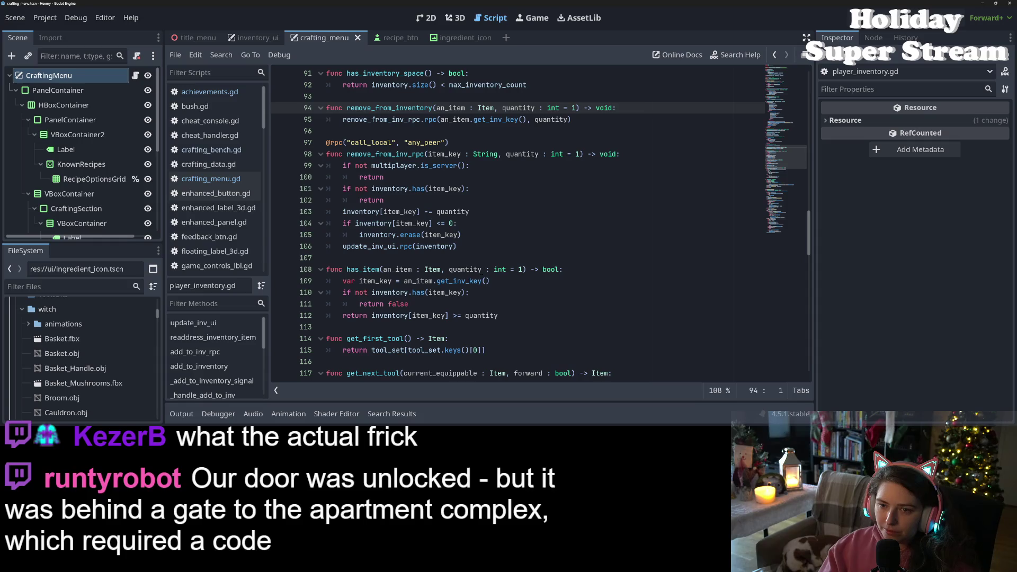
left_click(774, 54)
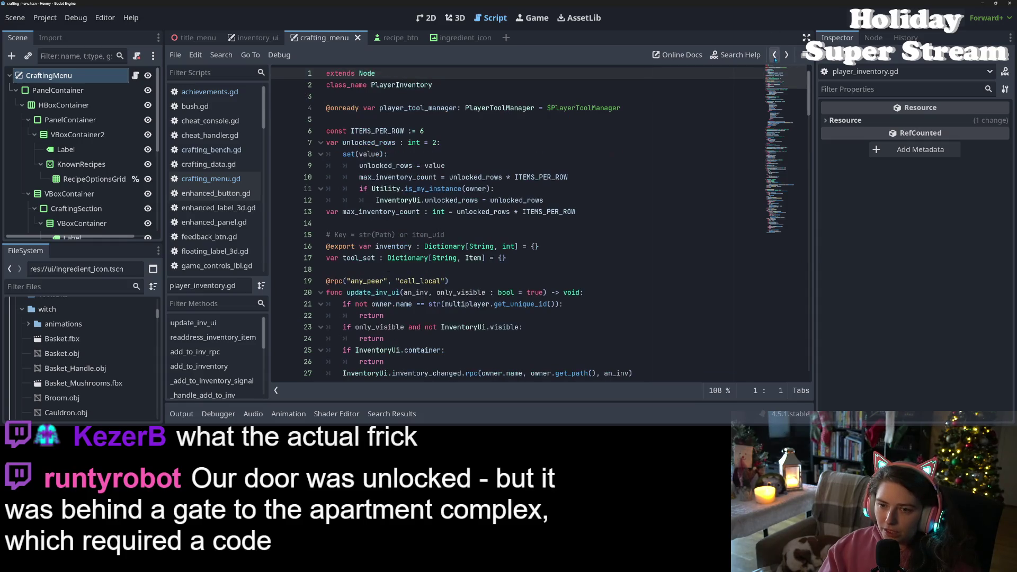
scroll(516, 223, "down", 12)
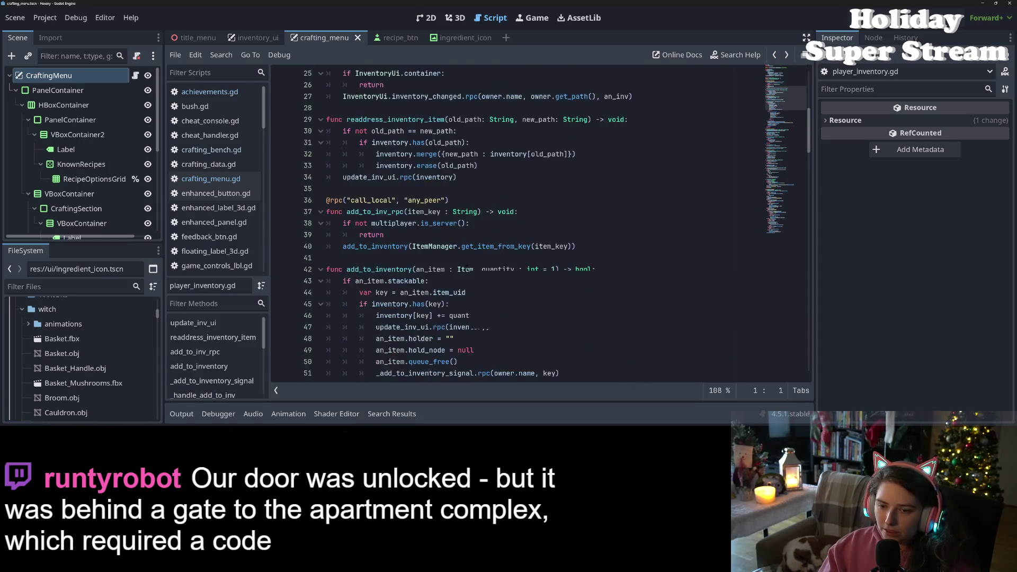
left_click(211, 179)
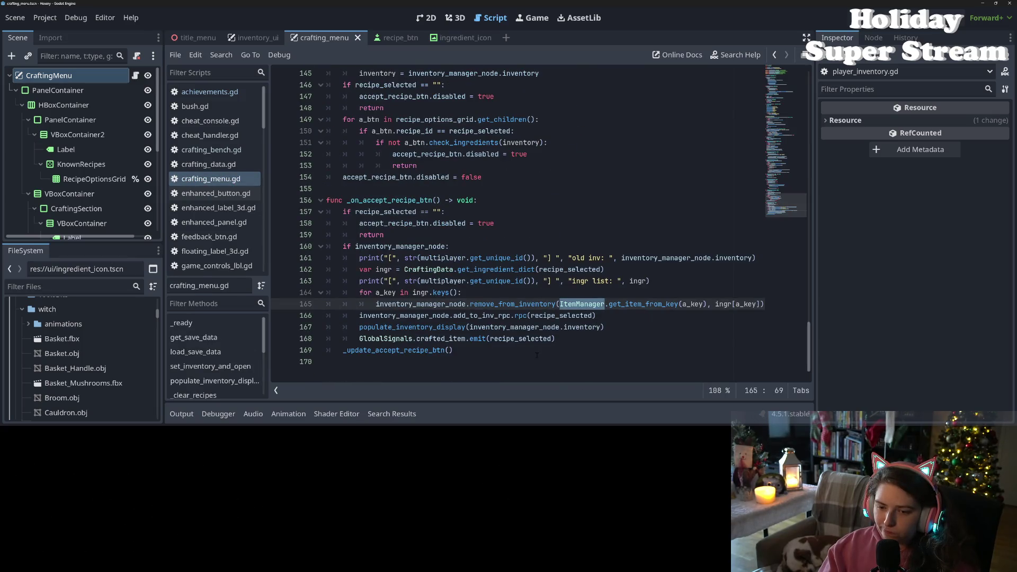
Inspect lines 165–167: inventory_manager_node, add_to_inv_rpc.rpc(recipe_selected) and populate_inventory_display
left_click(425, 306)
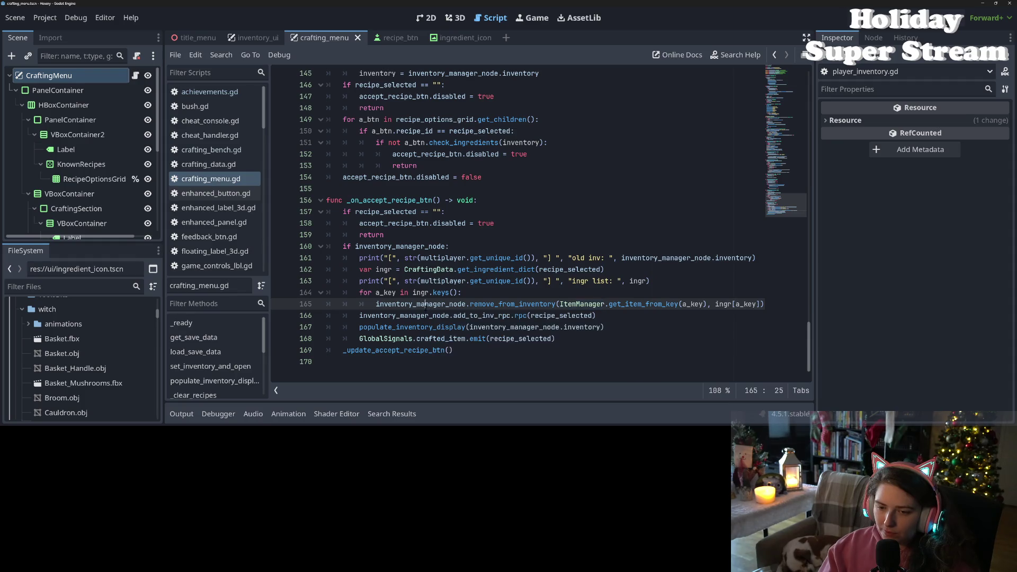
double_click(426, 306)
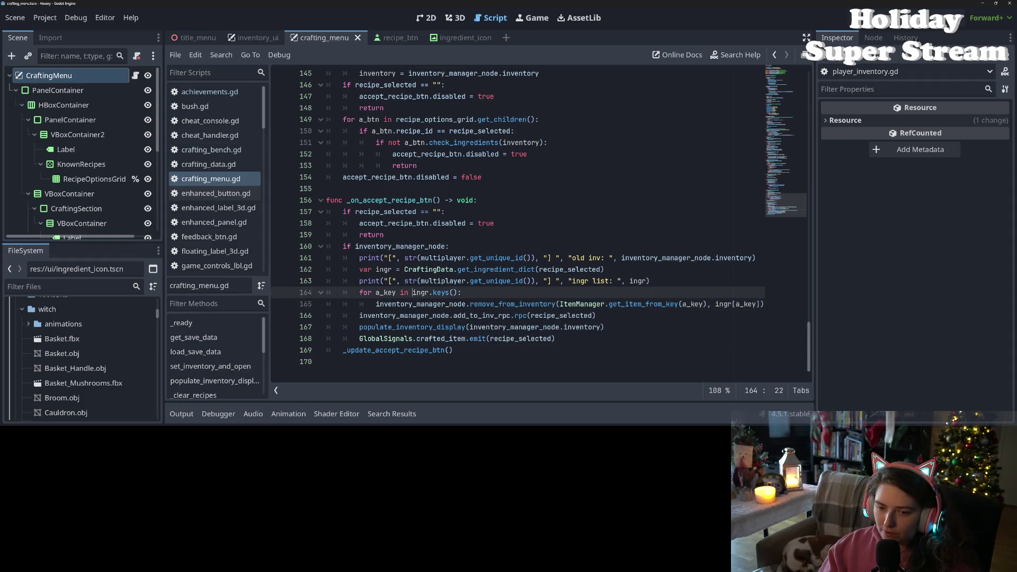
double_click(476, 315)
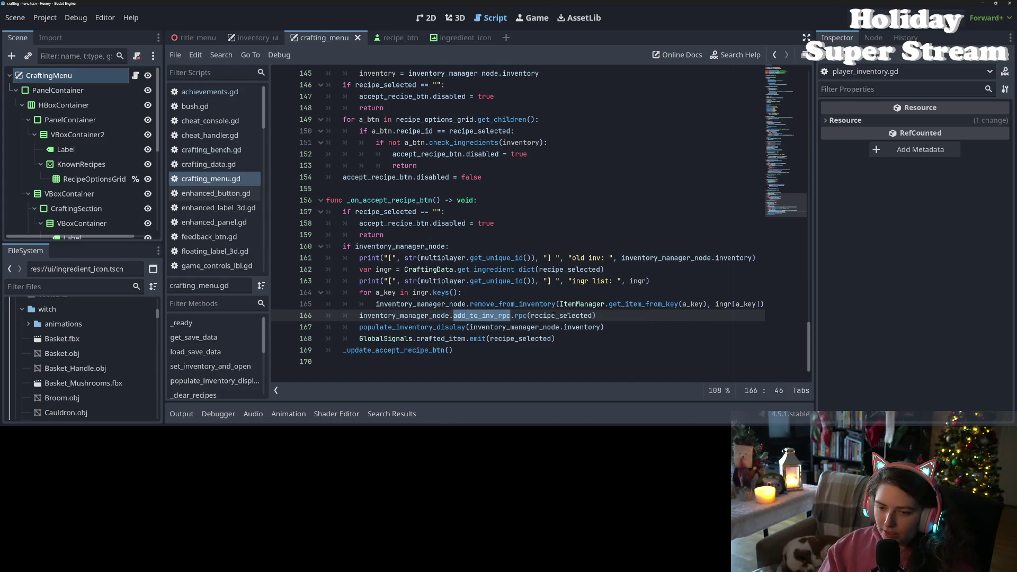
double_click(553, 315)
double_click(524, 316)
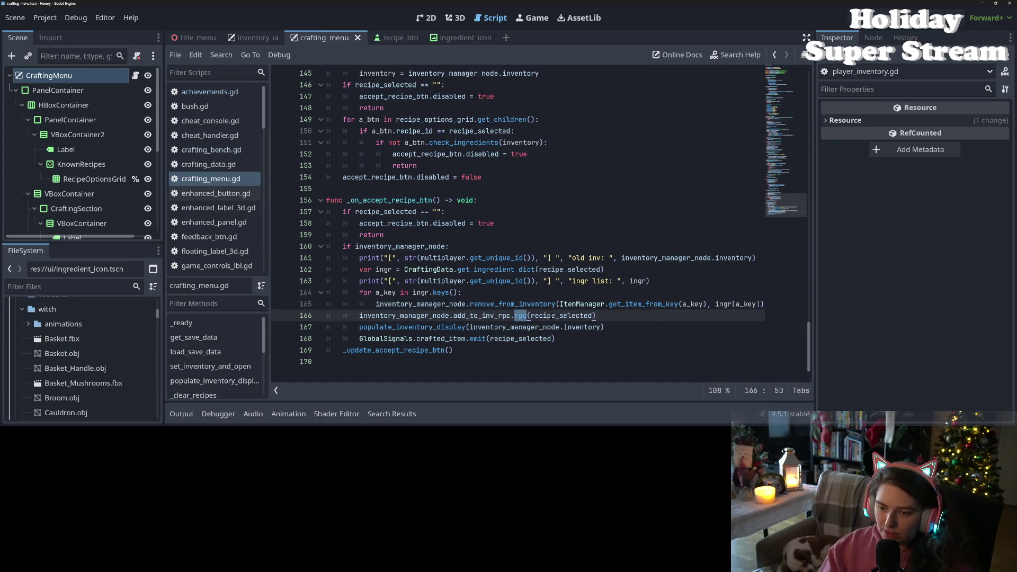
double_click(561, 315)
double_click(451, 326)
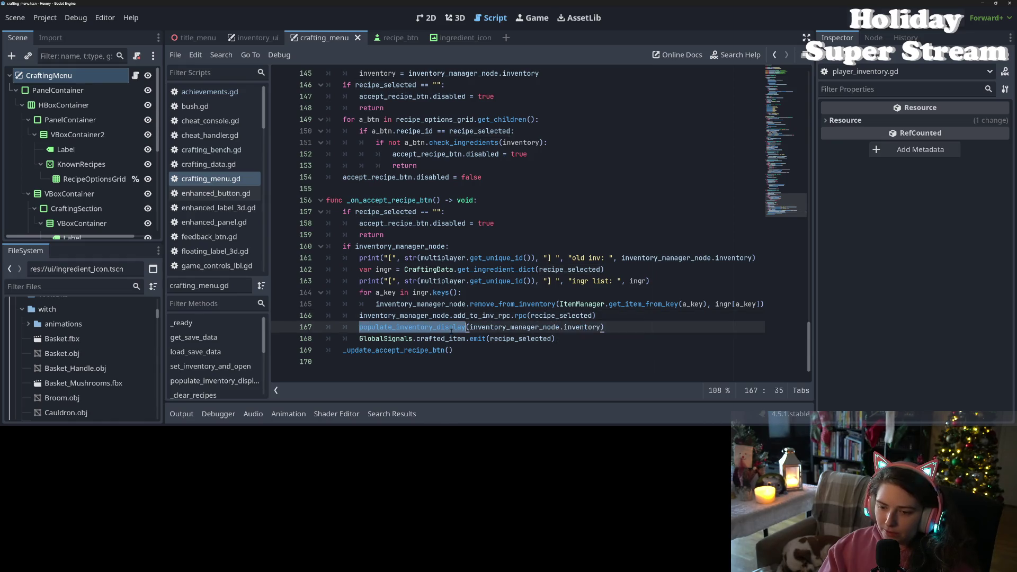
double_click(556, 327)
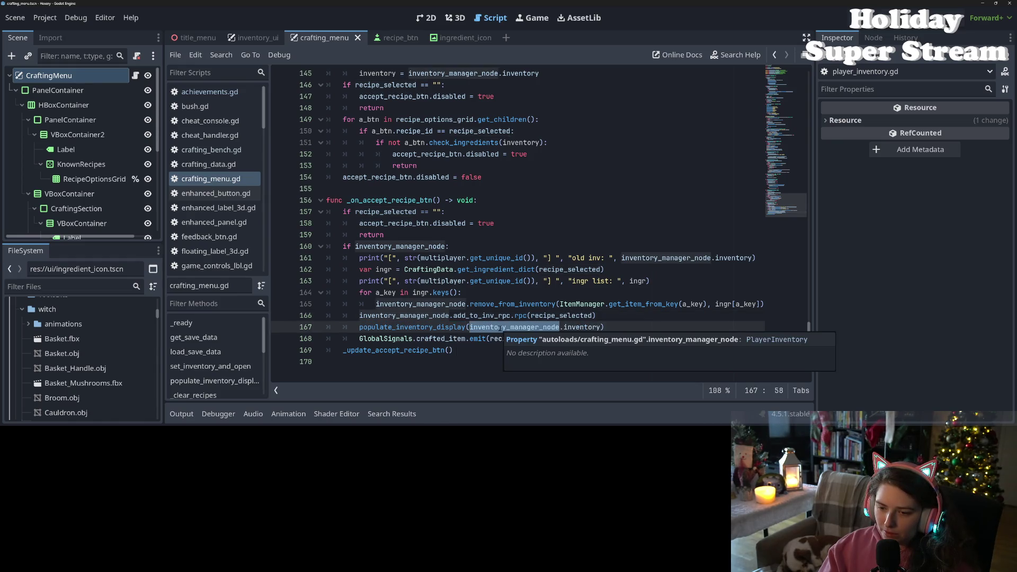
double_click(574, 327)
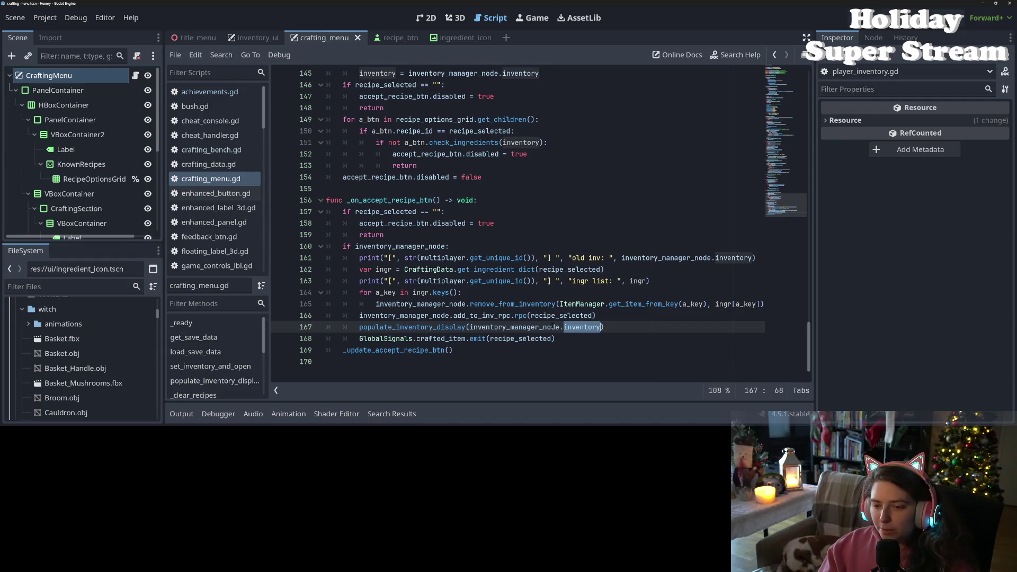
double_click(459, 326)
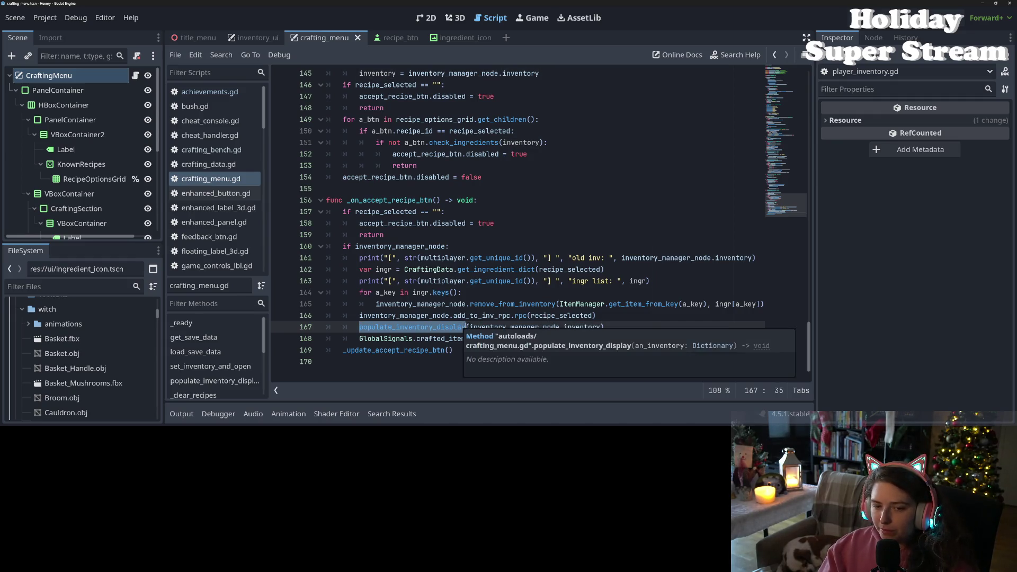
left_click(494, 326)
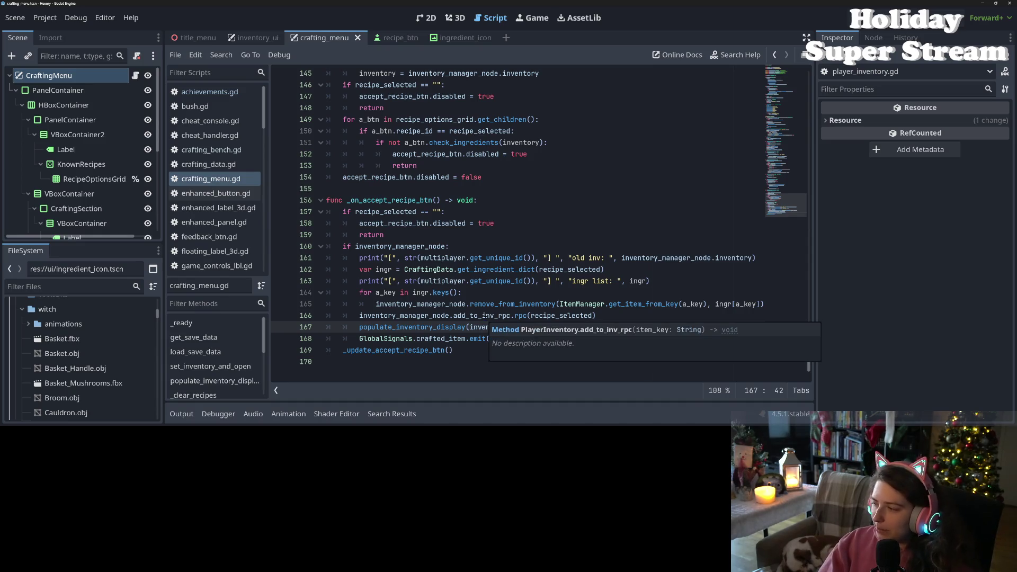